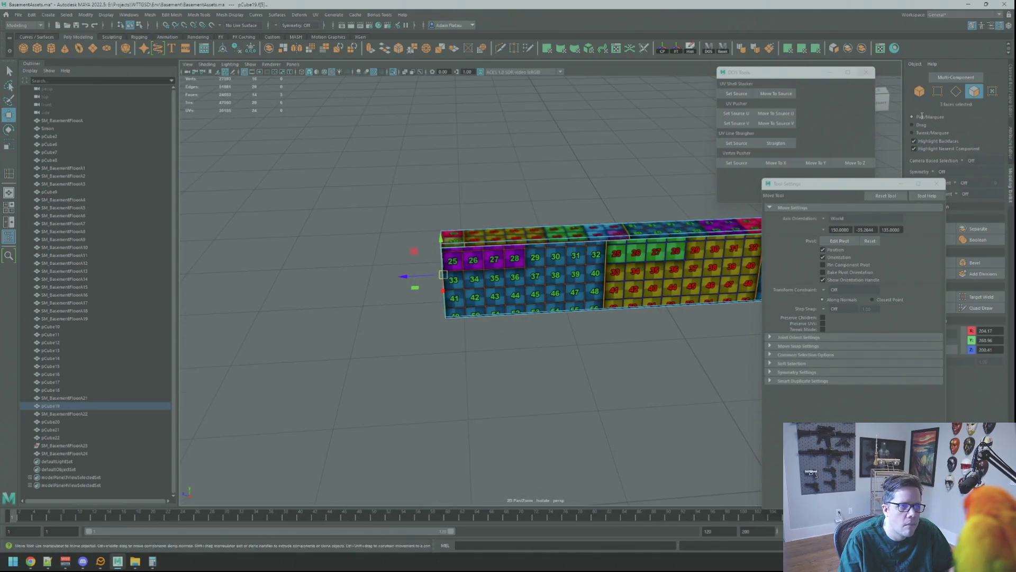
# - Apply a planar UV projection to the beam's long faces and save the scene
pyautogui.hotkey('ctrl', 'p')
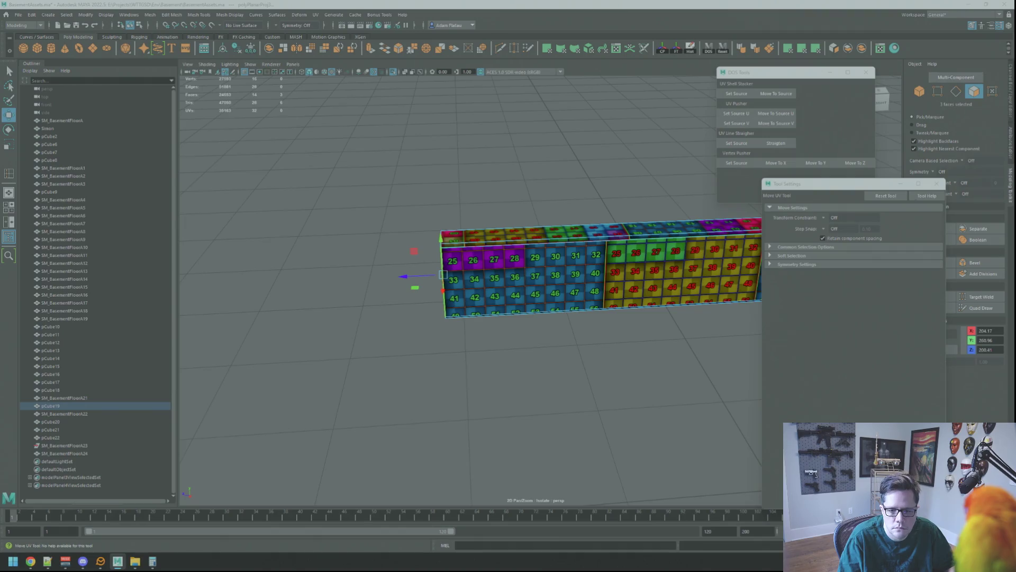
pyautogui.press('F12')
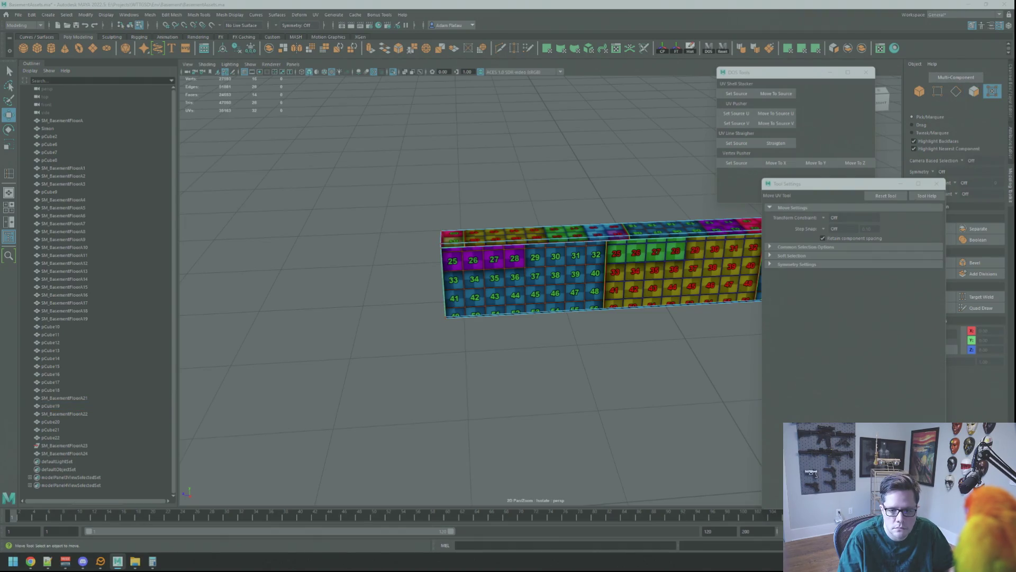
pyautogui.hotkey('ctrl', 's')
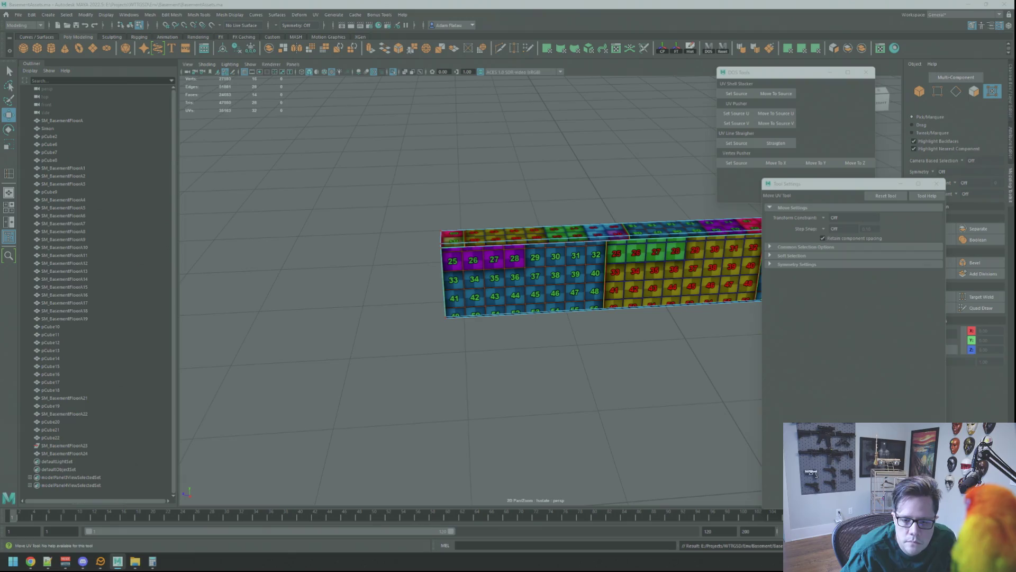
# - Rotate the beam's UVs by -90 degrees so the checker turns
pyautogui.press('F11')
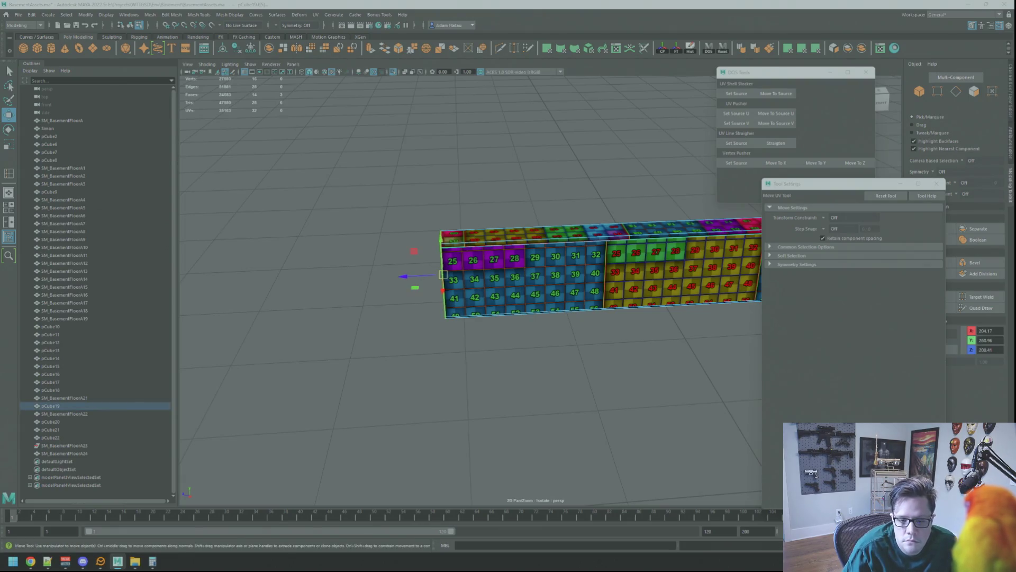
pyautogui.press('F12')
pyautogui.press('q')
pyautogui.click(445, 317)
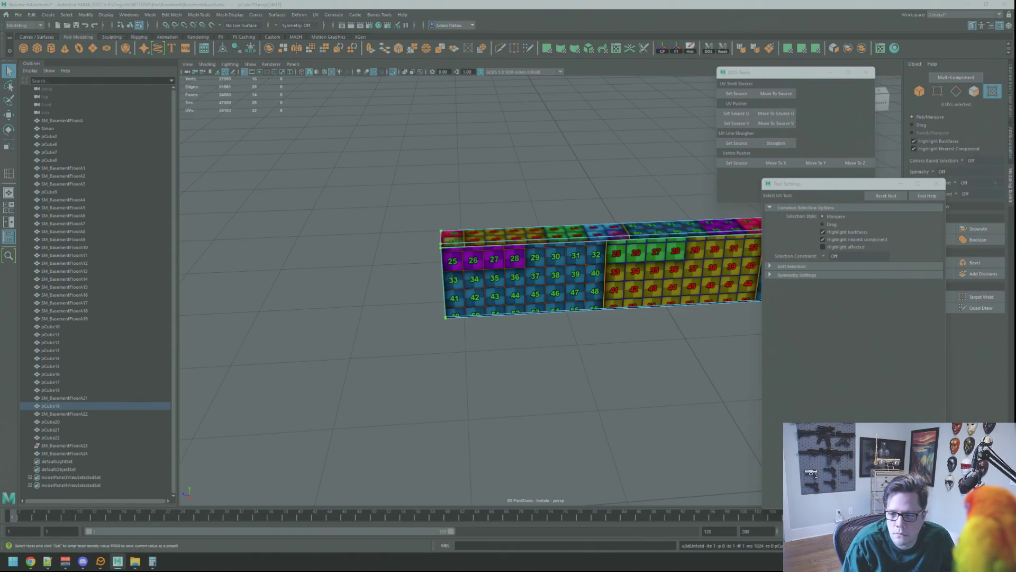
pyautogui.press('w')
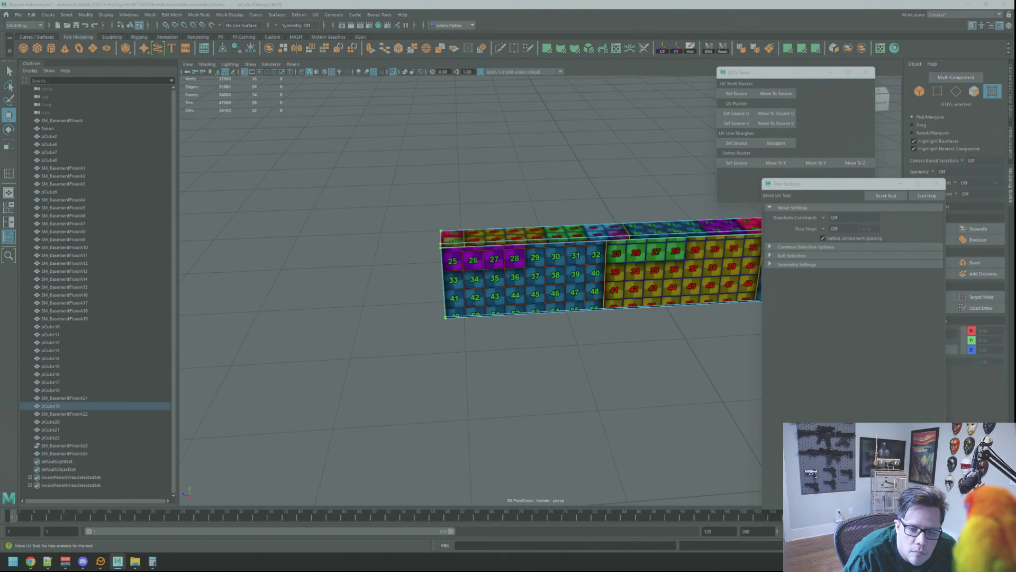
pyautogui.hotkey('ctrl', 'alt', 'Right')
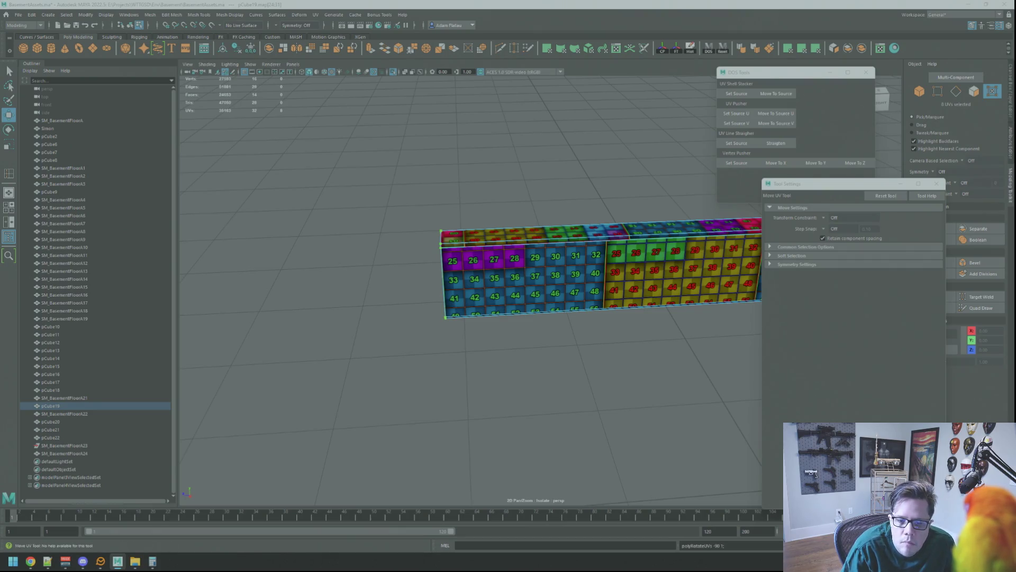
# - Switch to face mode and select the beam's end face
pyautogui.moveTo(540, 174)
pyautogui.keyDown('alt'); pyautogui.mouseDown()
pyautogui.moveTo(567, 186)
pyautogui.moveTo(499, 218)
pyautogui.mouseUp(); pyautogui.keyUp('alt')
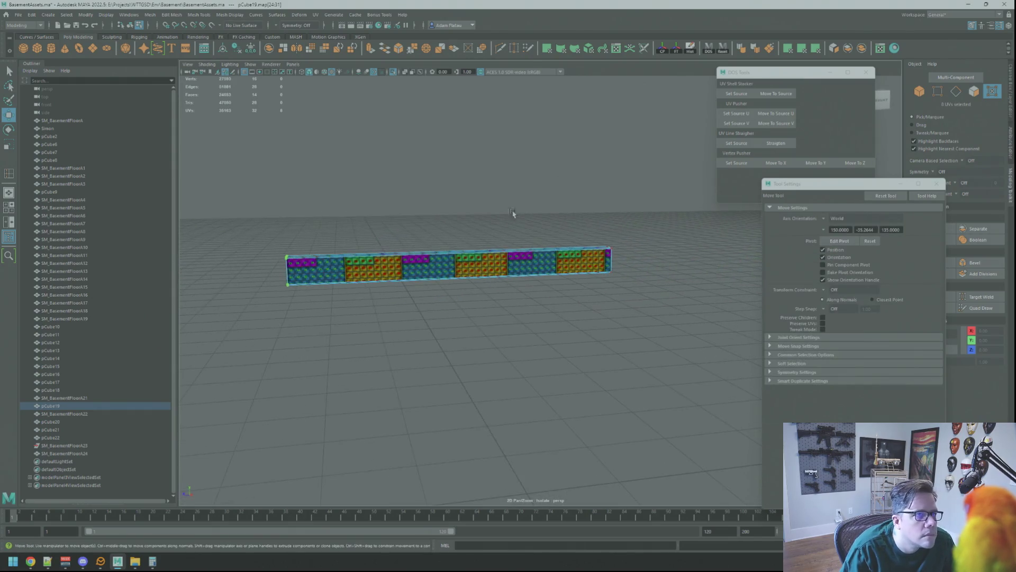
pyautogui.moveTo(636, 248)
pyautogui.keyDown('alt'); pyautogui.mouseDown()
pyautogui.moveTo(699, 268)
pyautogui.moveTo(522, 257)
pyautogui.moveTo(556, 227)
pyautogui.moveTo(536, 230)
pyautogui.mouseUp(); pyautogui.keyUp('alt')
pyautogui.rightClick(535, 230)
pyautogui.moveTo(536, 229); pyautogui.dragTo(534, 249, button='right')
pyautogui.press('q')
pyautogui.click(566, 215)
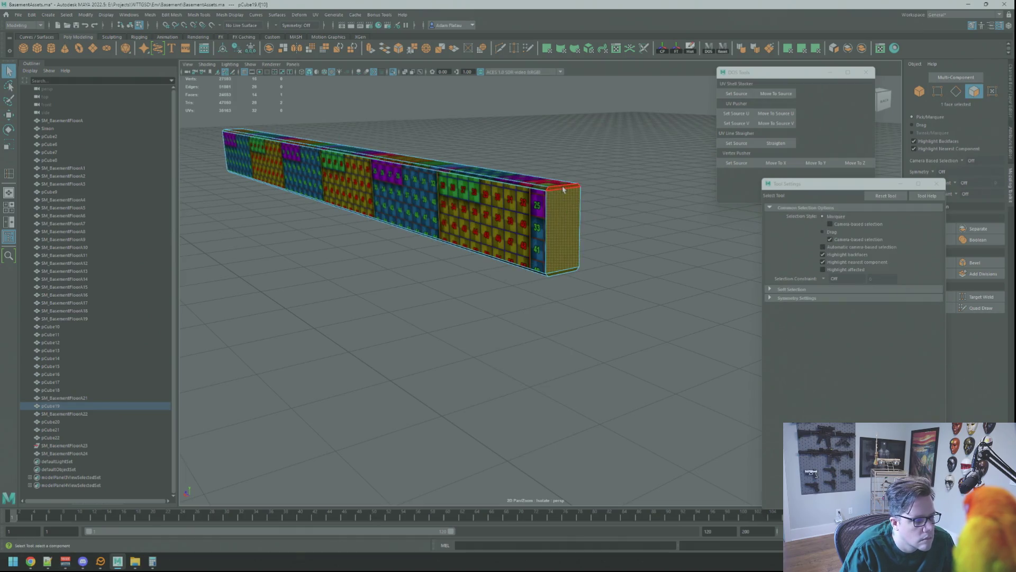
# - Give the beam's end faces their own planar UV projection
pyautogui.press('f')
pyautogui.press('w')
pyautogui.keyDown('alt'); pyautogui.moveTo(609, 249); pyautogui.dragTo(630, 254); pyautogui.keyUp('alt')
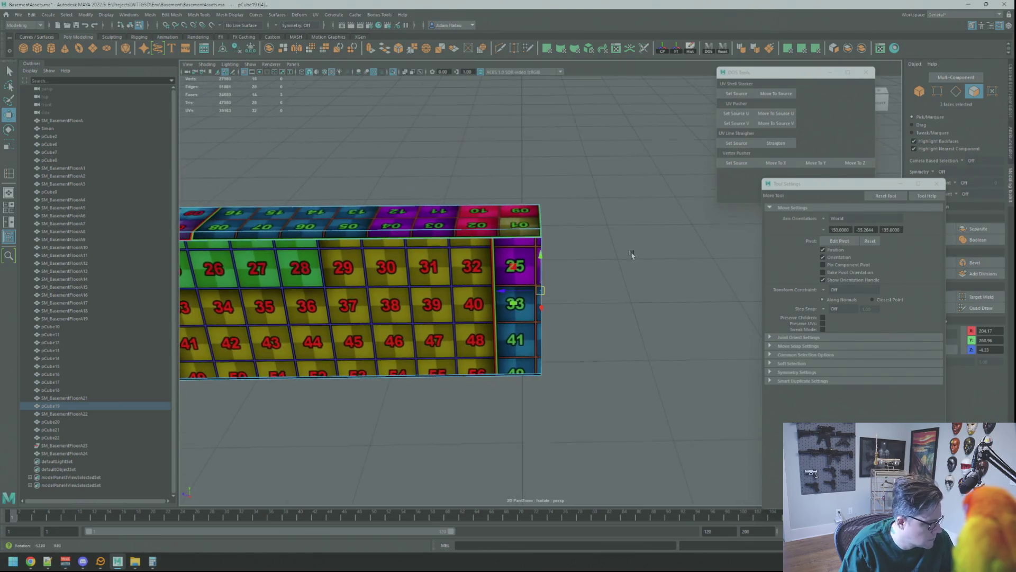
pyautogui.click(815, 49)
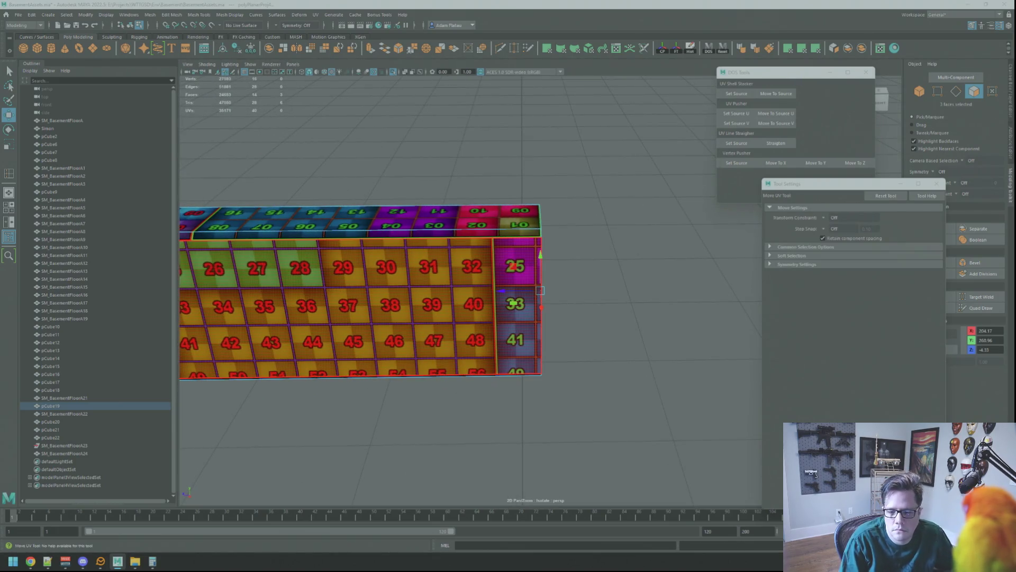
pyautogui.click(541, 374)
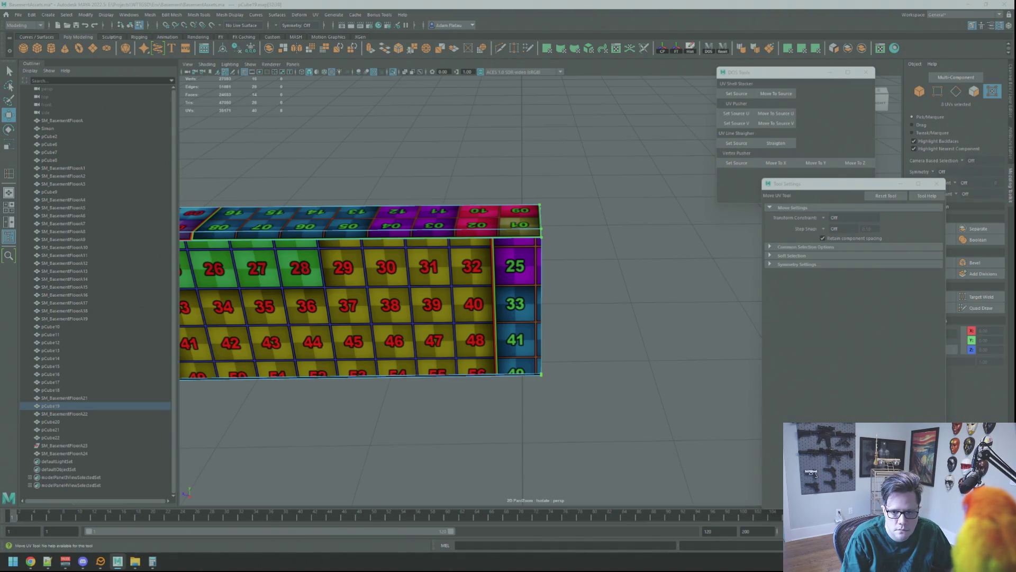
# - Turn off Isolate Select (Ctrl+1) to show the whole basement scene with the beams
pyautogui.moveTo(585, 211); pyautogui.dragTo(642, 217, button='right')
pyautogui.moveTo(642, 217)
pyautogui.keyDown('alt'); pyautogui.mouseDown()
pyautogui.moveTo(563, 204)
pyautogui.moveTo(599, 223)
pyautogui.moveTo(485, 263)
pyautogui.moveTo(522, 211)
pyautogui.moveTo(492, 206)
pyautogui.moveTo(517, 212)
pyautogui.mouseUp(); pyautogui.keyUp('alt')
pyautogui.hotkey('ctrl', '1')
pyautogui.moveTo(530, 150)
pyautogui.keyDown('alt'); pyautogui.mouseDown()
pyautogui.moveTo(542, 207)
pyautogui.moveTo(569, 255)
pyautogui.moveTo(519, 208)
pyautogui.moveTo(510, 222)
pyautogui.moveTo(501, 211)
pyautogui.moveTo(512, 204)
pyautogui.moveTo(457, 243)
pyautogui.moveTo(504, 223)
pyautogui.moveTo(533, 245)
pyautogui.moveTo(497, 262)
pyautogui.moveTo(499, 242)
pyautogui.moveTo(508, 249)
pyautogui.moveTo(441, 233)
pyautogui.moveTo(492, 249)
pyautogui.moveTo(551, 228)
pyautogui.moveTo(492, 227)
pyautogui.moveTo(447, 200)
pyautogui.mouseUp(); pyautogui.keyUp('alt')
# - Transfer the textured beam's current UV set to the second beam via Transfer Attributes
pyautogui.click(441, 234)
pyautogui.press('f')
pyautogui.press('w')
pyautogui.keyDown('shift'); pyautogui.click(551, 228); pyautogui.keyUp('shift')
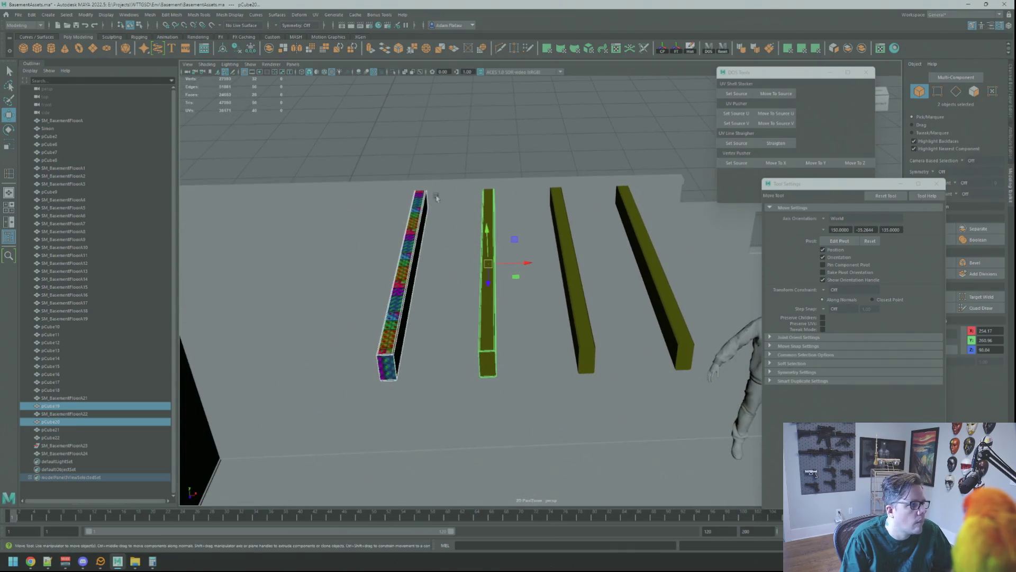
pyautogui.click(150, 14)
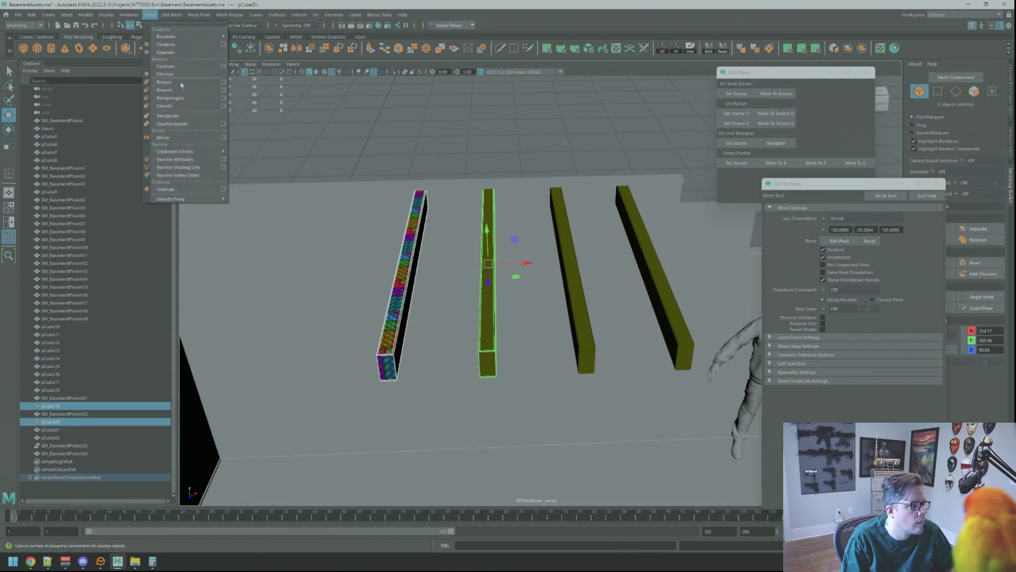
pyautogui.click(222, 159)
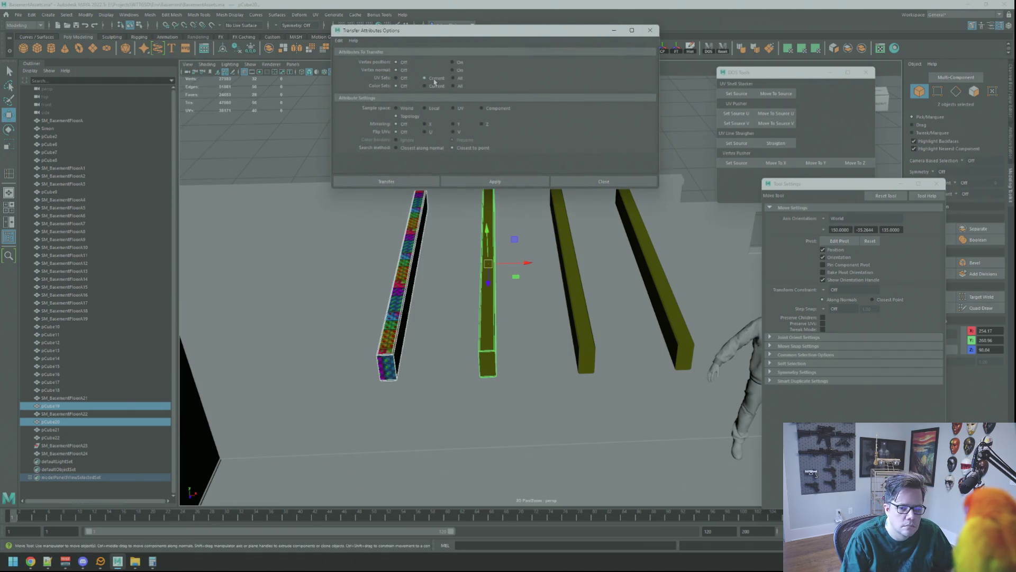
pyautogui.click(495, 181)
# - Transfer the UVs to the two remaining plain beams, then close Transfer Attributes
pyautogui.keyDown('shift'); pyautogui.click(568, 275); pyautogui.keyUp('shift')
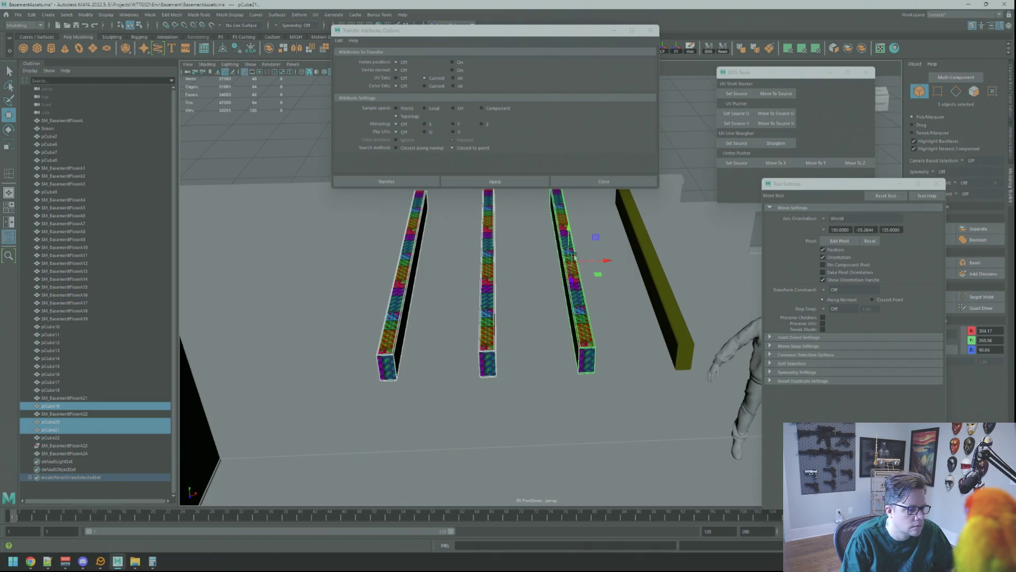
pyautogui.keyDown('alt'); pyautogui.moveTo(567, 274); pyautogui.dragTo(403, 276, button='middle'); pyautogui.keyUp('alt')
pyautogui.keyDown('shift'); pyautogui.click(490, 254); pyautogui.keyUp('shift')
pyautogui.moveTo(491, 255)
pyautogui.keyDown('alt'); pyautogui.mouseDown()
pyautogui.moveTo(376, 234)
pyautogui.moveTo(272, 243)
pyautogui.moveTo(297, 241)
pyautogui.mouseUp(); pyautogui.keyUp('alt')
pyautogui.moveTo(582, 212)
pyautogui.keyDown('alt'); pyautogui.mouseDown()
pyautogui.moveTo(542, 226)
pyautogui.moveTo(642, 111)
pyautogui.mouseUp(); pyautogui.keyUp('alt')
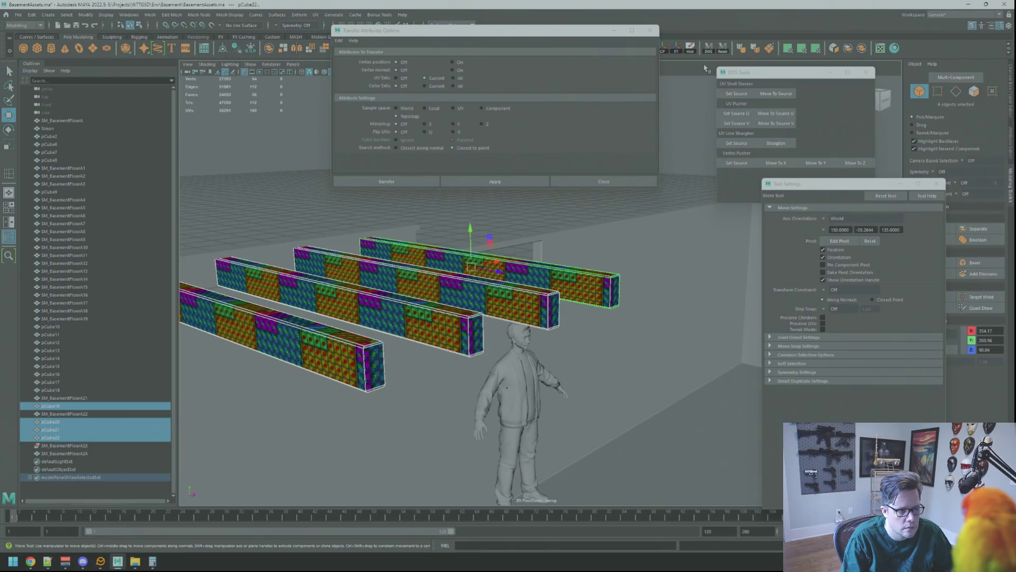
pyautogui.click(650, 30)
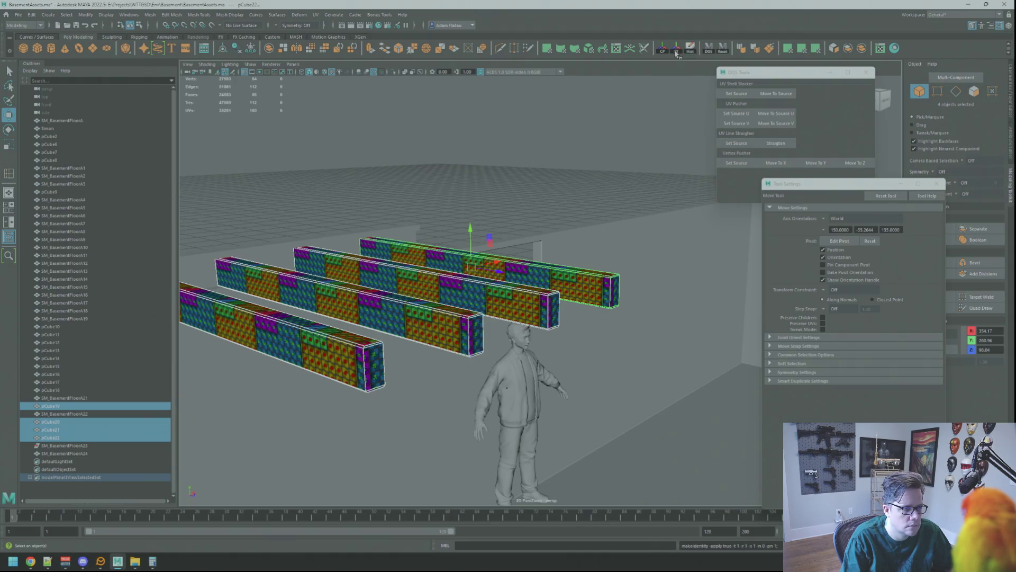
pyautogui.click(508, 120)
# - Save the scene and select the crossbeam in edge mode
pyautogui.moveTo(508, 120)
pyautogui.keyDown('alt'); pyautogui.mouseDown()
pyautogui.moveTo(507, 190)
pyautogui.moveTo(420, 208)
pyautogui.moveTo(522, 211)
pyautogui.moveTo(479, 200)
pyautogui.moveTo(531, 202)
pyautogui.moveTo(572, 246)
pyautogui.moveTo(386, 227)
pyautogui.moveTo(581, 238)
pyautogui.moveTo(603, 275)
pyautogui.moveTo(478, 249)
pyautogui.moveTo(450, 223)
pyautogui.mouseUp(); pyautogui.keyUp('alt')
pyautogui.hotkey('ctrl', 's')
pyautogui.click(495, 199)
pyautogui.moveTo(495, 199)
pyautogui.keyDown('alt'); pyautogui.mouseDown()
pyautogui.moveTo(468, 247)
pyautogui.moveTo(535, 198)
pyautogui.moveTo(429, 244)
pyautogui.mouseUp(); pyautogui.keyUp('alt')
pyautogui.press('q')
# - Select the crossbeam's two extra vertical edge loops and delete them
pyautogui.moveTo(424, 245)
pyautogui.mouseDown(button='right')
pyautogui.moveTo(424, 228)
pyautogui.moveTo(458, 292)
pyautogui.mouseUp(button='right')
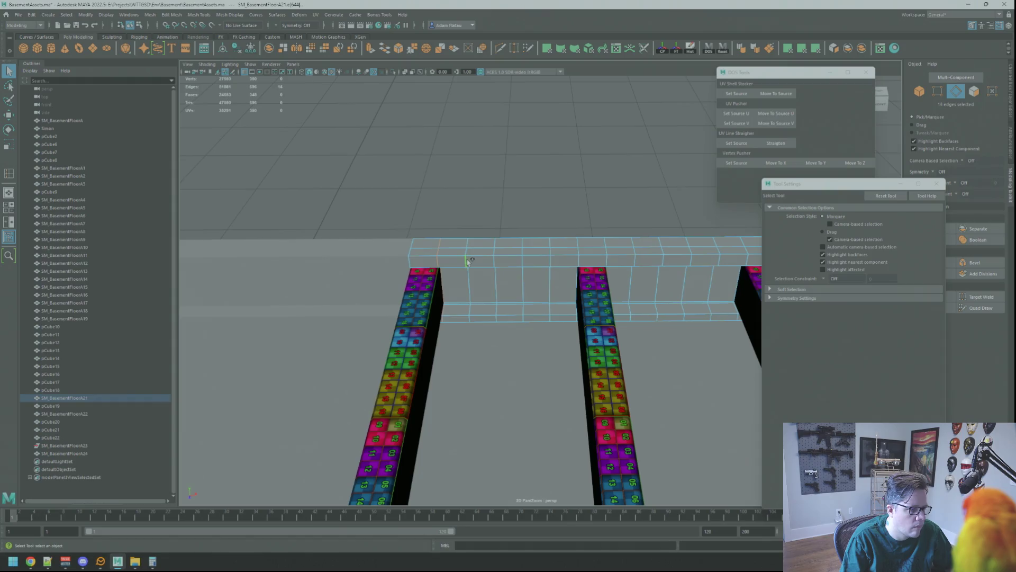
pyautogui.keyDown('shift'); pyautogui.doubleClick(549, 276); pyautogui.keyUp('shift')
pyautogui.keyDown('alt'); pyautogui.moveTo(550, 276); pyautogui.dragTo(519, 268, button='middle'); pyautogui.keyUp('alt')
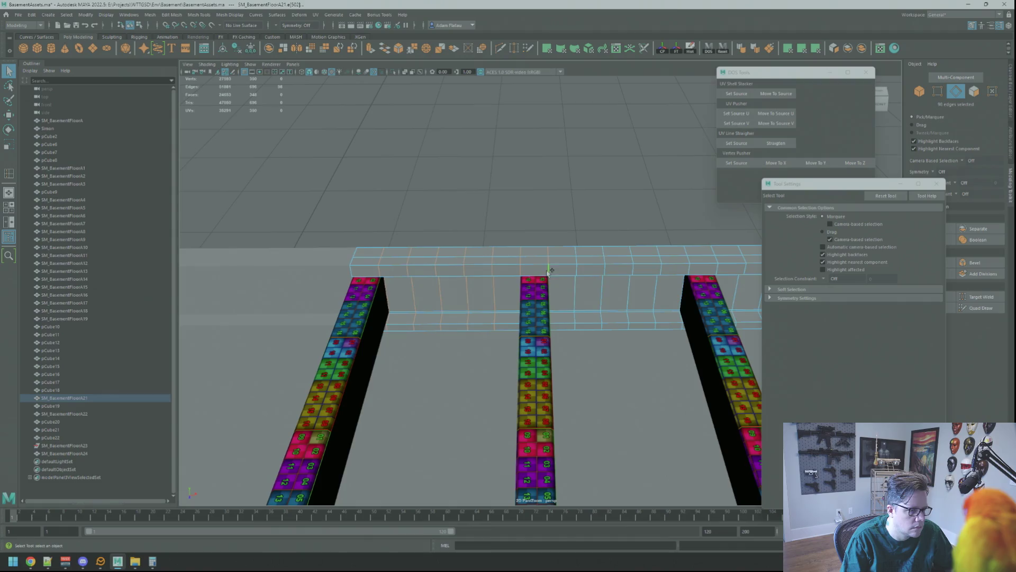
pyautogui.keyDown('alt'); pyautogui.moveTo(625, 295); pyautogui.dragTo(520, 293, button='middle'); pyautogui.keyUp('alt')
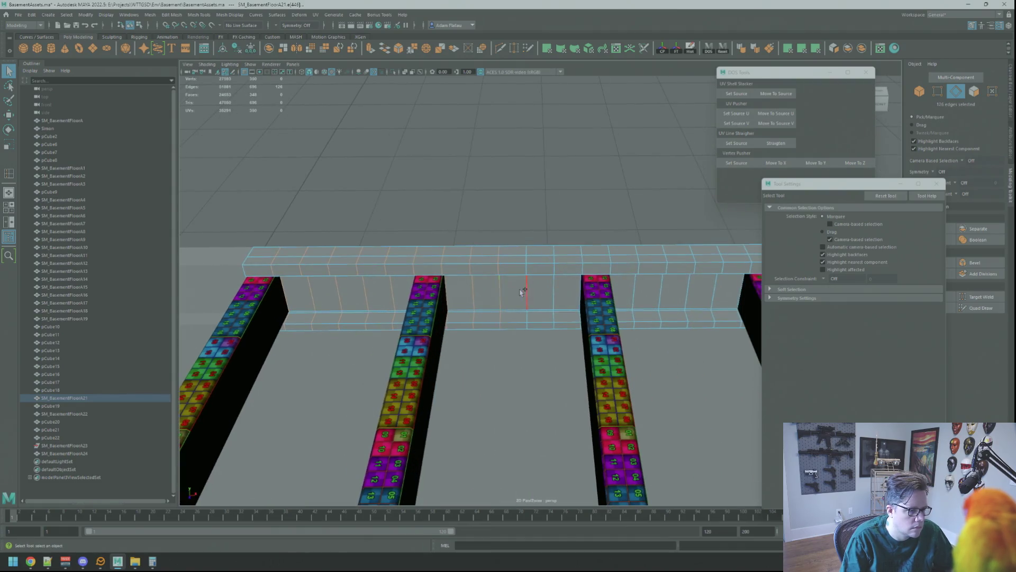
pyautogui.keyDown('alt'); pyautogui.moveTo(600, 295); pyautogui.dragTo(562, 308, button='middle'); pyautogui.keyUp('alt')
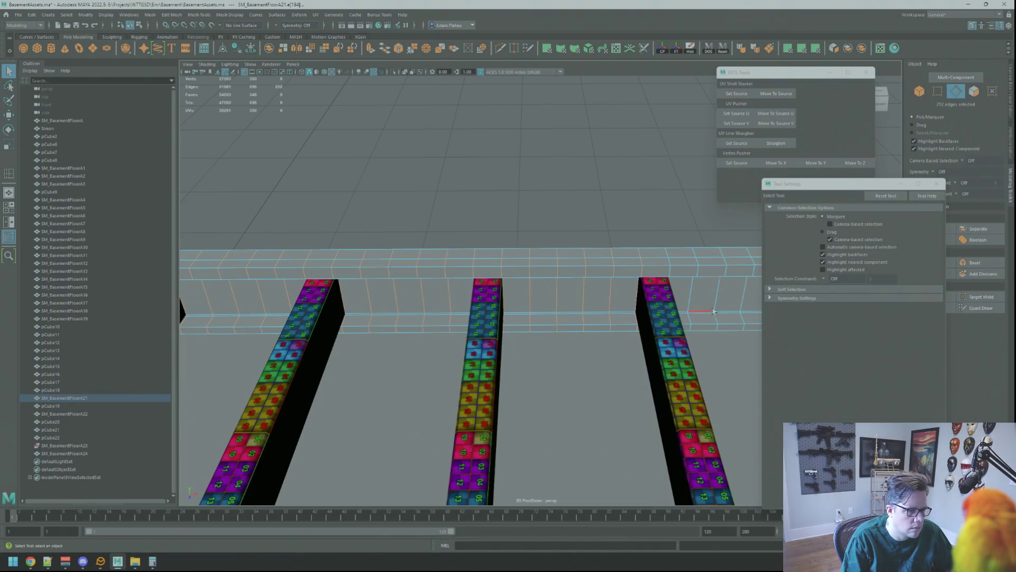
pyautogui.keyDown('alt'); pyautogui.moveTo(705, 307); pyautogui.dragTo(585, 317, button='middle'); pyautogui.keyUp('alt')
pyautogui.keyDown('shift'); pyautogui.doubleClick(600, 291); pyautogui.keyUp('shift')
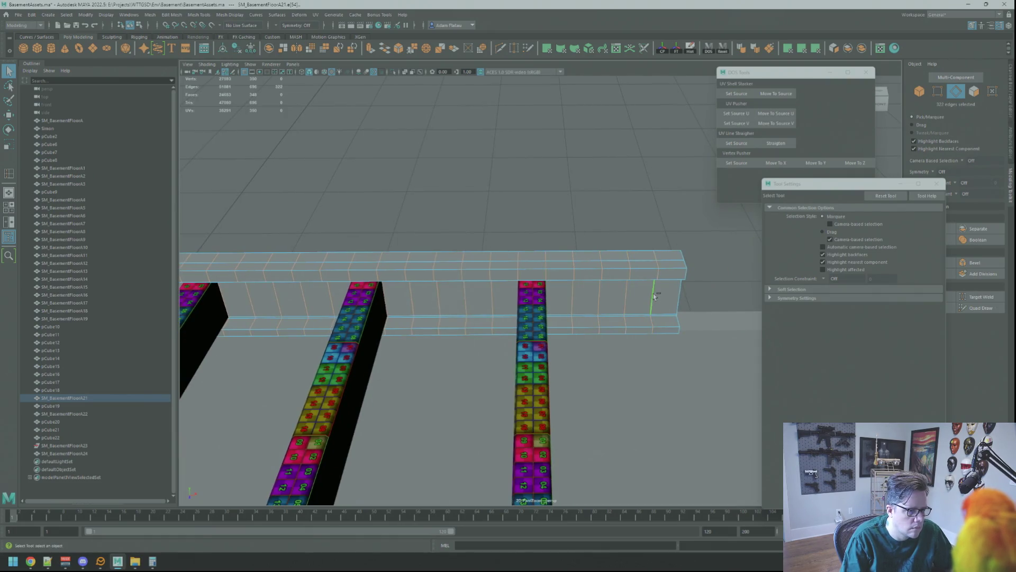
pyautogui.scroll(-5, 652, 296)
pyautogui.keyDown('shift'); pyautogui.moveTo(642, 287); pyautogui.dragTo(610, 300, button='right'); pyautogui.keyUp('shift')
pyautogui.moveTo(585, 236); pyautogui.dragTo(586, 236, button='right')
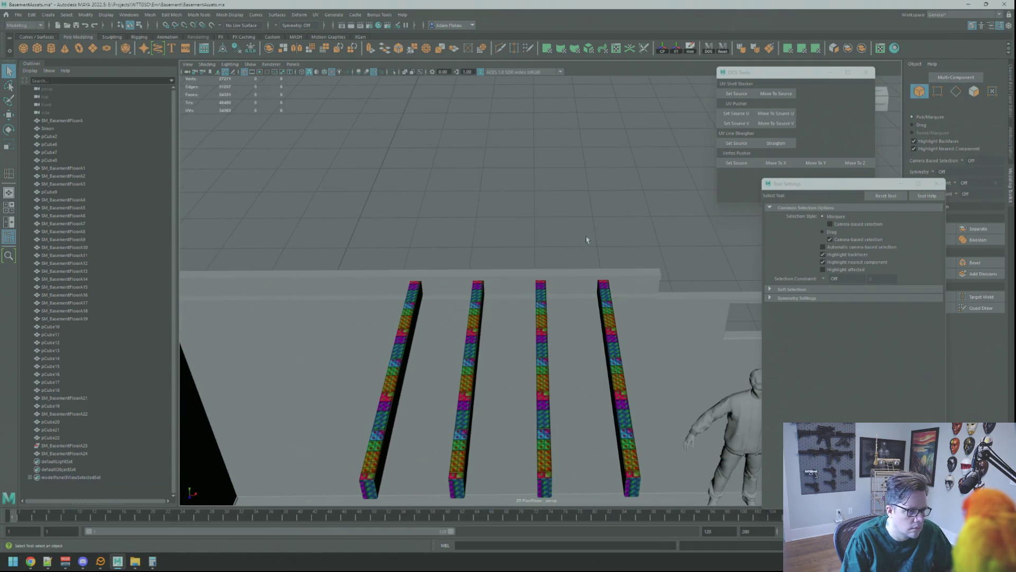
# - Select the crossbeam, view the beams from above, then clear the selection near the wall edge
pyautogui.scroll(3, 620, 244)
pyautogui.scroll(-4, 620, 247)
pyautogui.click(490, 250)
pyautogui.scroll(3, 489, 250)
pyautogui.press('w')
pyautogui.scroll(-2, 490, 250)
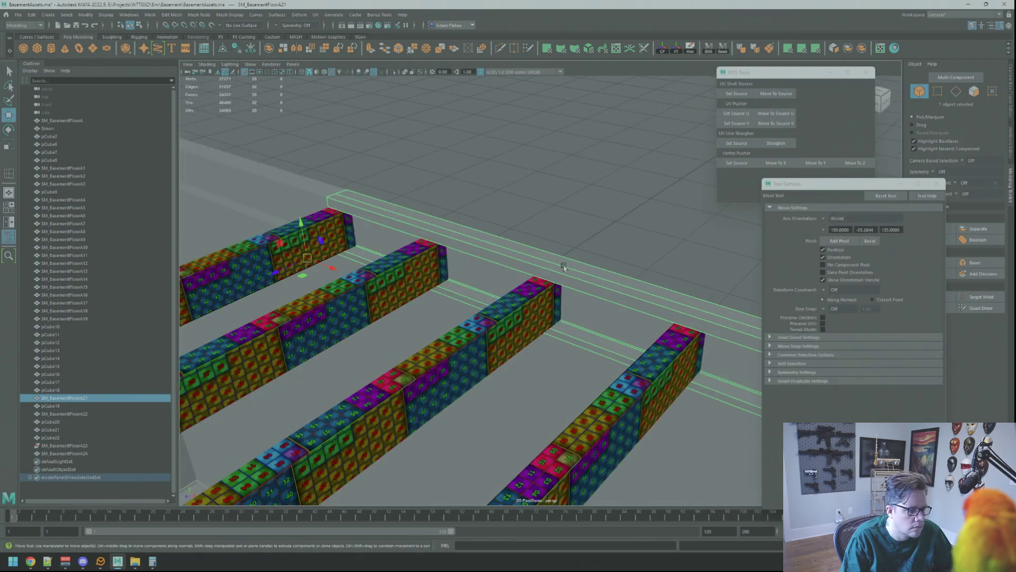
pyautogui.moveTo(489, 250)
pyautogui.keyDown('alt'); pyautogui.mouseDown()
pyautogui.moveTo(533, 252)
pyautogui.moveTo(529, 317)
pyautogui.moveTo(517, 307)
pyautogui.moveTo(535, 324)
pyautogui.moveTo(535, 233)
pyautogui.moveTo(535, 249)
pyautogui.mouseUp(); pyautogui.keyUp('alt')
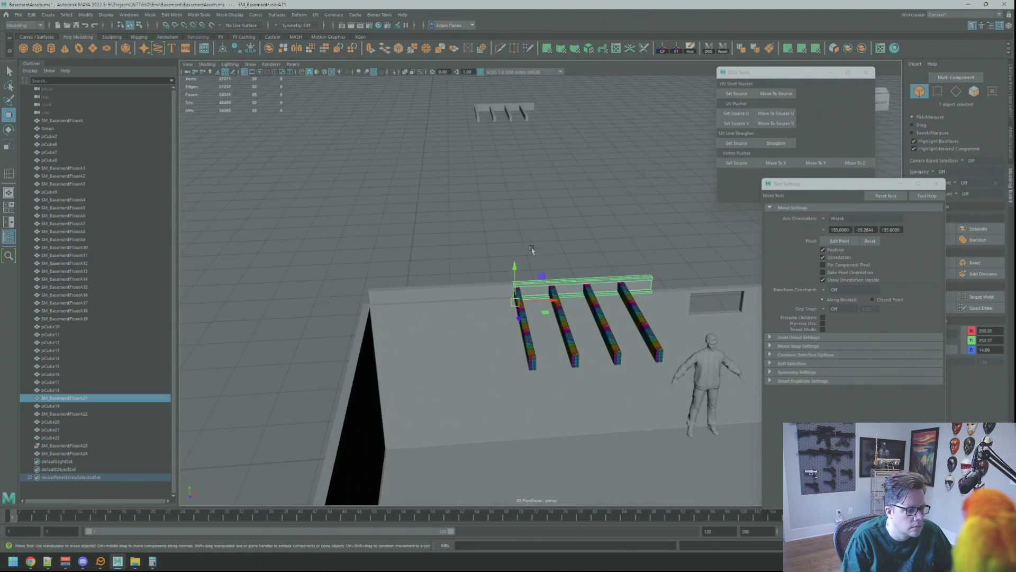
pyautogui.click(439, 275)
pyautogui.scroll(5, 422, 286)
pyautogui.moveTo(422, 286)
pyautogui.keyDown('alt'); pyautogui.mouseDown()
pyautogui.moveTo(481, 227)
pyautogui.moveTo(423, 249)
pyautogui.moveTo(499, 227)
pyautogui.moveTo(576, 227)
pyautogui.moveTo(639, 234)
pyautogui.moveTo(665, 256)
pyautogui.moveTo(587, 274)
pyautogui.moveTo(585, 242)
pyautogui.moveTo(507, 248)
pyautogui.moveTo(534, 248)
pyautogui.moveTo(531, 263)
pyautogui.moveTo(560, 255)
pyautogui.moveTo(517, 249)
pyautogui.moveTo(617, 265)
pyautogui.moveTo(591, 275)
pyautogui.moveTo(650, 357)
pyautogui.moveTo(510, 304)
pyautogui.mouseUp(); pyautogui.keyUp('alt')
# - Store a floor-plane corner vertex as the Vertex Pusher source in DOS Tools
pyautogui.click(650, 357)
pyautogui.moveTo(511, 305); pyautogui.dragTo(490, 306, button='right')
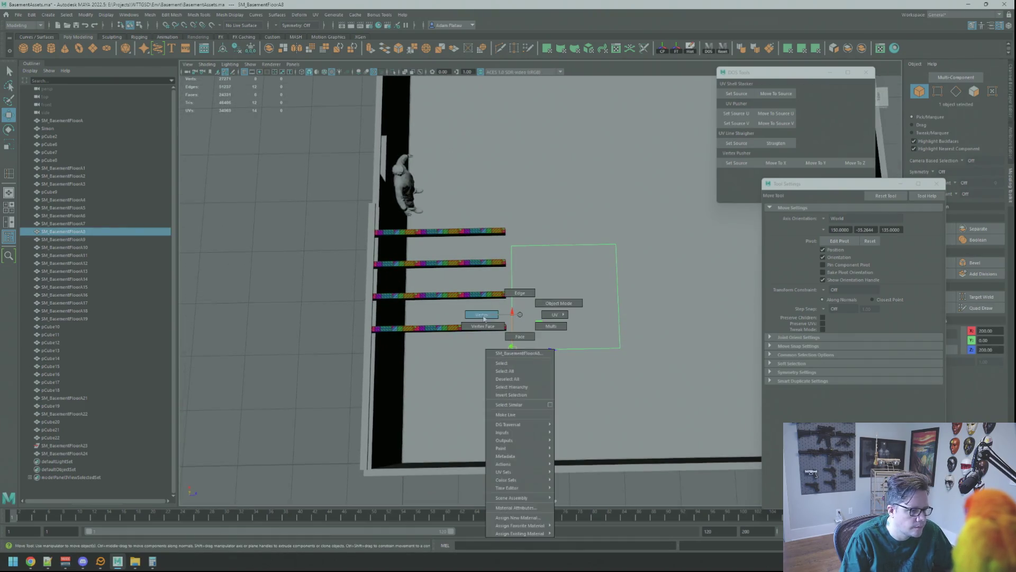
pyautogui.click(512, 351)
pyautogui.press('f')
pyautogui.click(740, 161)
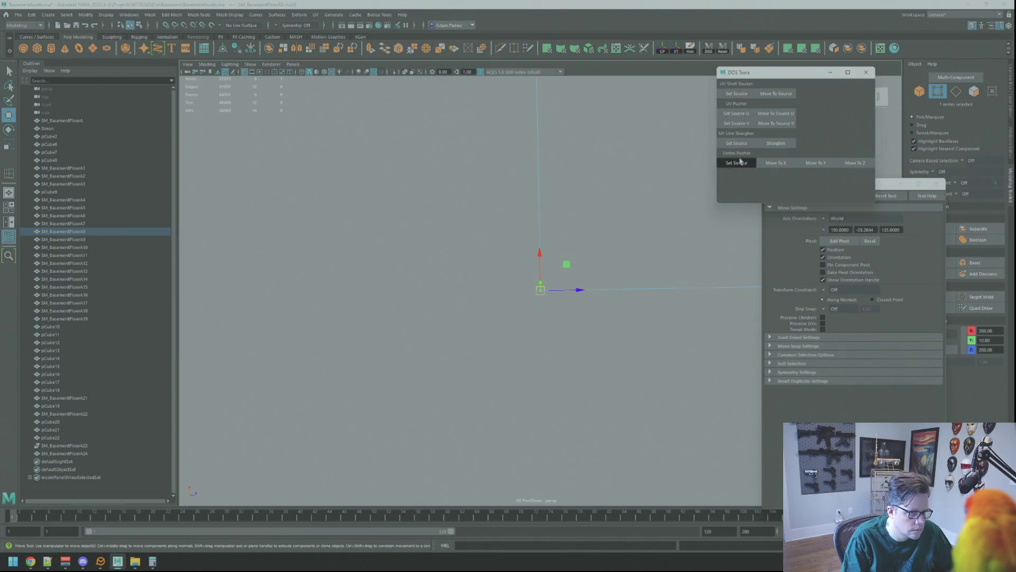
# - Select the textured beams and wall from a wider view, then clear the selection
pyautogui.keyDown('alt'); pyautogui.moveTo(583, 240); pyautogui.dragTo(494, 231); pyautogui.keyUp('alt')
pyautogui.moveTo(495, 232)
pyautogui.mouseDown(button='right')
pyautogui.moveTo(532, 220)
pyautogui.moveTo(473, 232)
pyautogui.mouseUp(button='right')
pyautogui.click(497, 231)
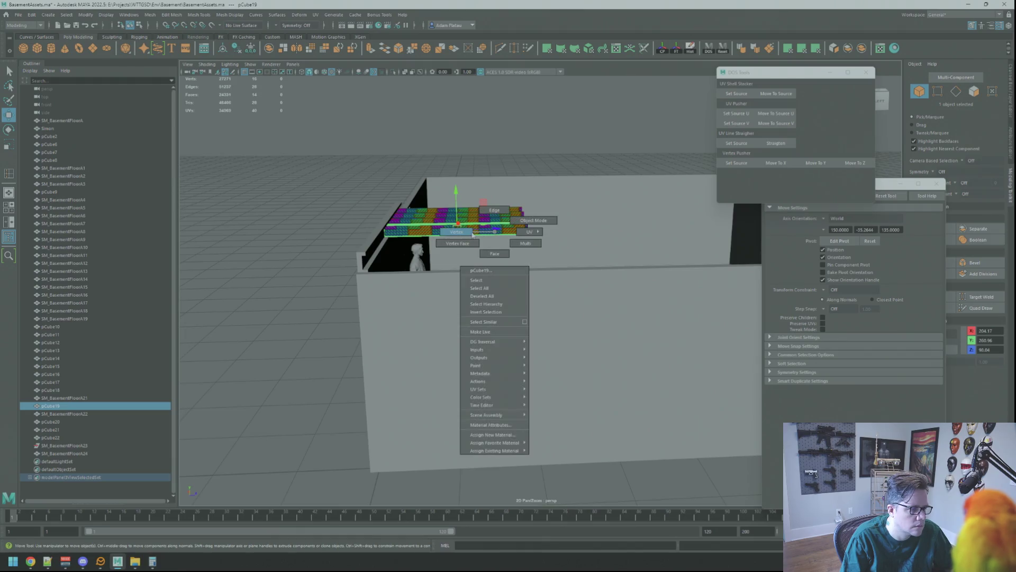
pyautogui.press('q')
pyautogui.keyDown('alt'); pyautogui.moveTo(490, 231); pyautogui.dragTo(526, 268); pyautogui.keyUp('alt')
pyautogui.click(450, 262)
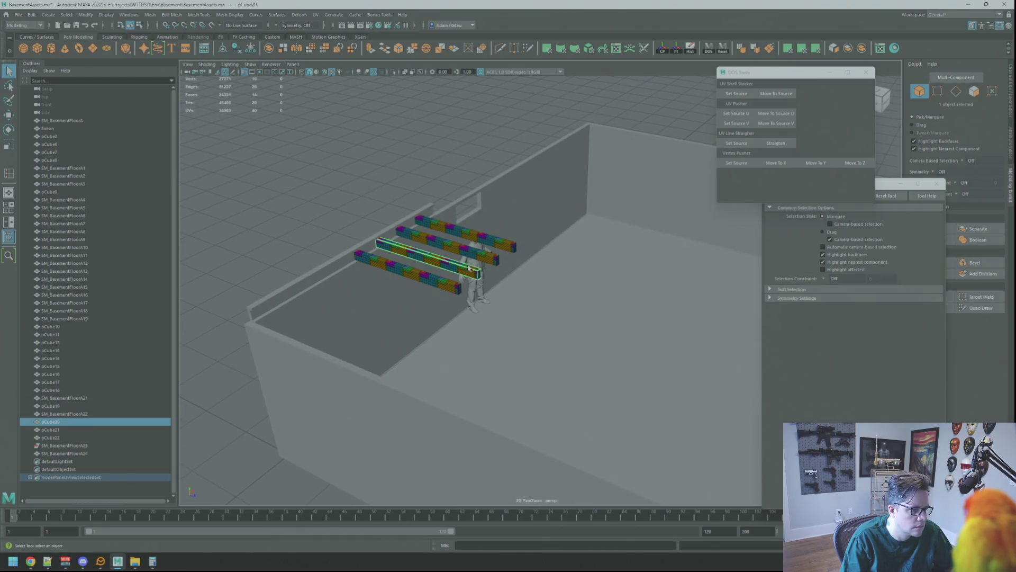
pyautogui.keyDown('shift'); pyautogui.click(492, 255); pyautogui.keyUp('shift')
pyautogui.keyDown('shift'); pyautogui.click(507, 243); pyautogui.keyUp('shift')
pyautogui.click(478, 159)
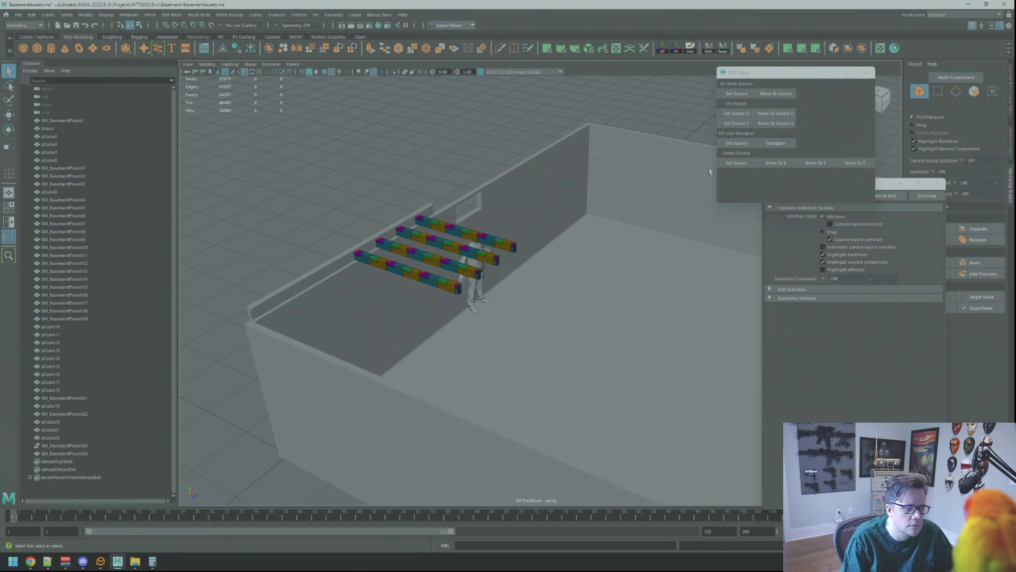
pyautogui.hotkey('alt', 'Tab')
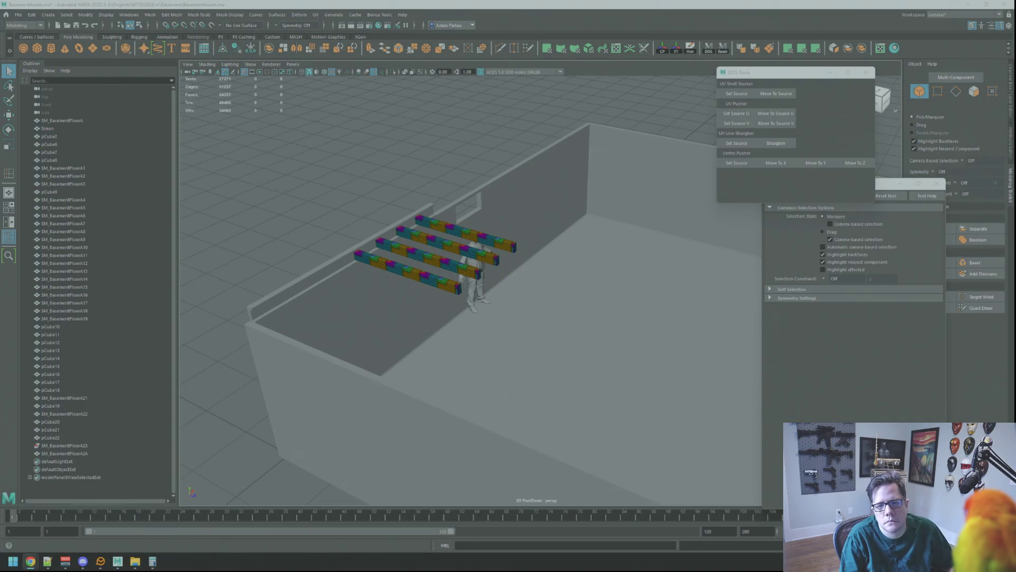
# - Combine the four beams pCube19–22 into one mesh
pyautogui.moveTo(515, 239)
pyautogui.keyDown('alt'); pyautogui.mouseDown()
pyautogui.moveTo(586, 233)
pyautogui.moveTo(508, 222)
pyautogui.mouseUp(); pyautogui.keyUp('alt')
pyautogui.moveTo(376, 166); pyautogui.dragTo(394, 155, button='right')
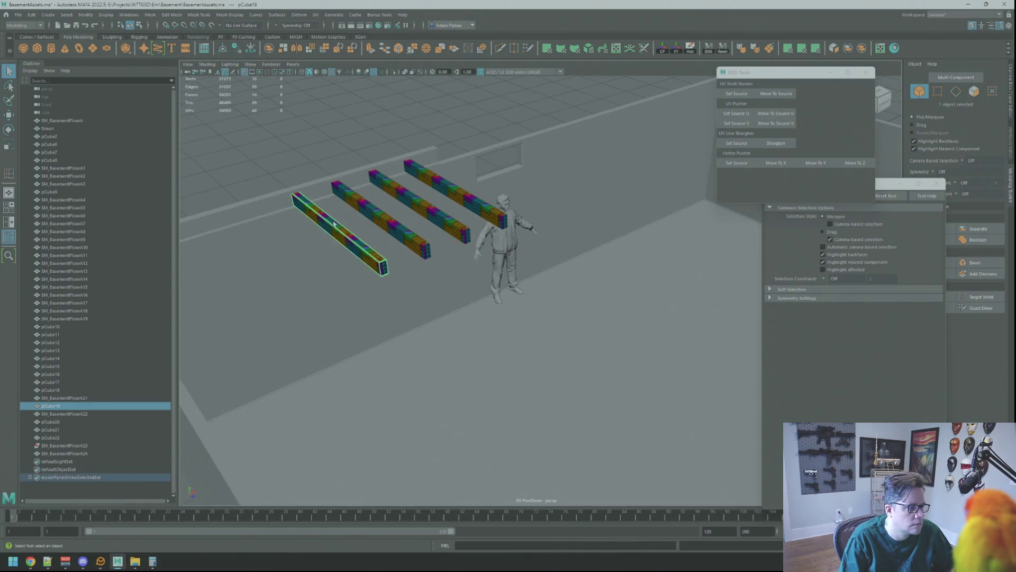
pyautogui.click(338, 239)
pyautogui.keyDown('shift'); pyautogui.click(381, 219); pyautogui.keyUp('shift')
pyautogui.keyDown('shift'); pyautogui.click(418, 206); pyautogui.keyUp('shift')
pyautogui.keyDown('shift'); pyautogui.click(455, 192); pyautogui.keyUp('shift')
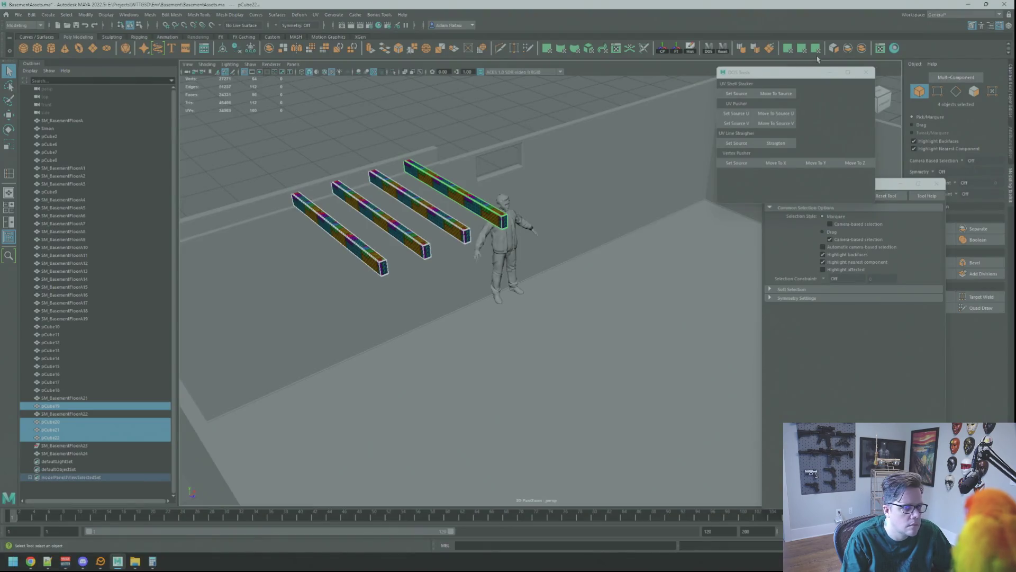
pyautogui.click(815, 48)
# - Align the combined beams' end vertices along Z with DOS Tools Move To Z
pyautogui.press('w')
pyautogui.moveTo(608, 136)
pyautogui.keyDown('alt'); pyautogui.mouseDown()
pyautogui.moveTo(474, 207)
pyautogui.moveTo(524, 222)
pyautogui.moveTo(582, 268)
pyautogui.moveTo(594, 227)
pyautogui.moveTo(579, 223)
pyautogui.mouseUp(); pyautogui.keyUp('alt')
pyautogui.press('F9')
pyautogui.press('q')
pyautogui.press('f')
pyautogui.press('w')
pyautogui.click(852, 162)
# - Unfold the UVs of the combined beam mesh pCube23 and inspect the checker
pyautogui.scroll(-5, 603, 218)
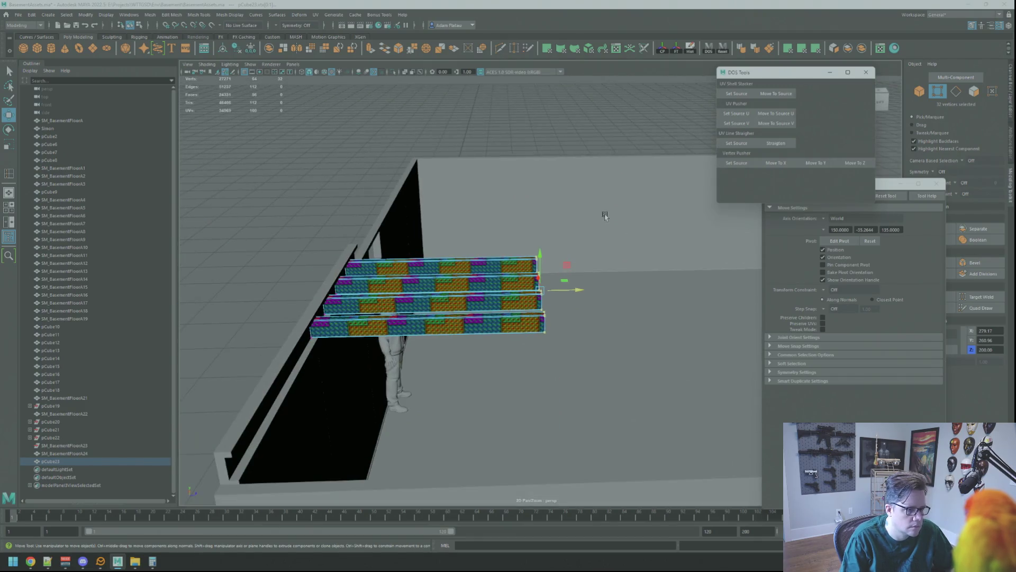
pyautogui.press('w')
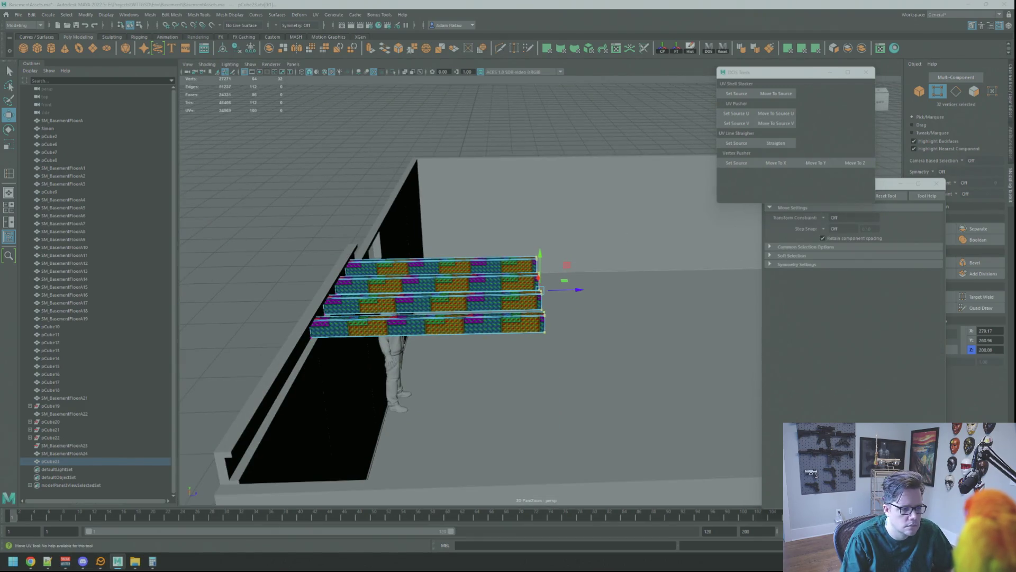
pyautogui.press('Escape')
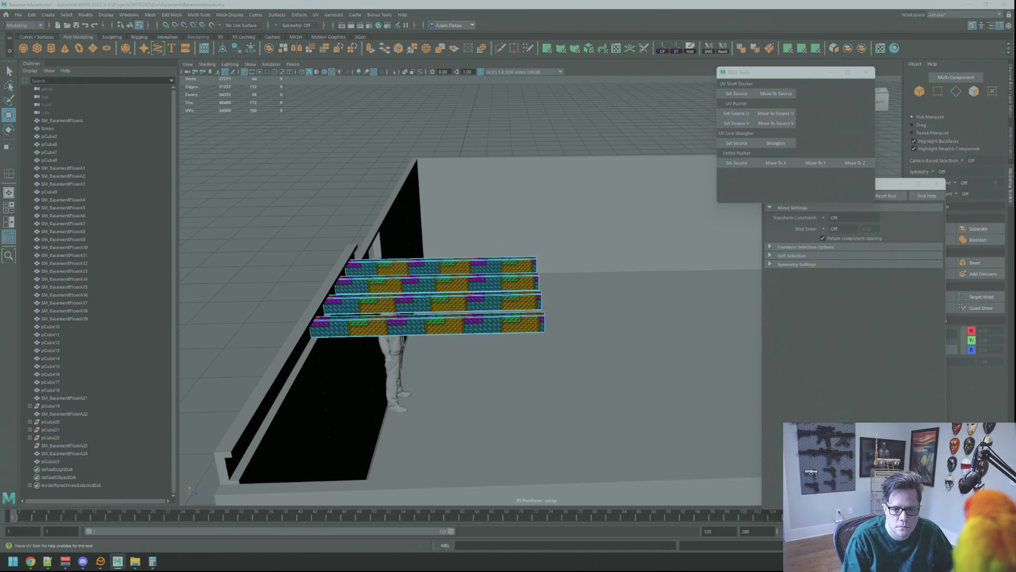
pyautogui.hotkey('ctrl', 'z')
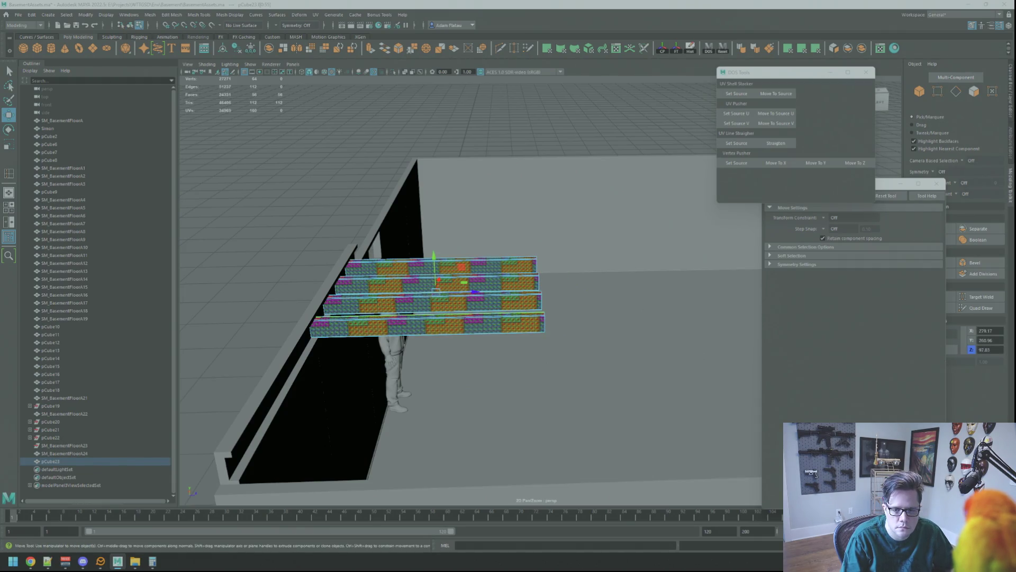
pyautogui.hotkey('shift', 'u')
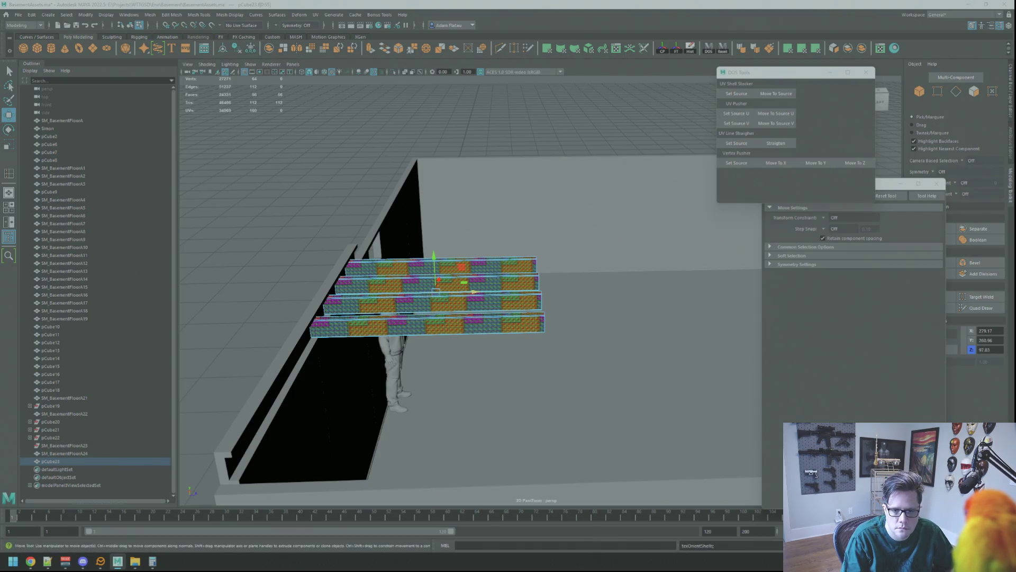
pyautogui.hotkey('ctrl', 'z')
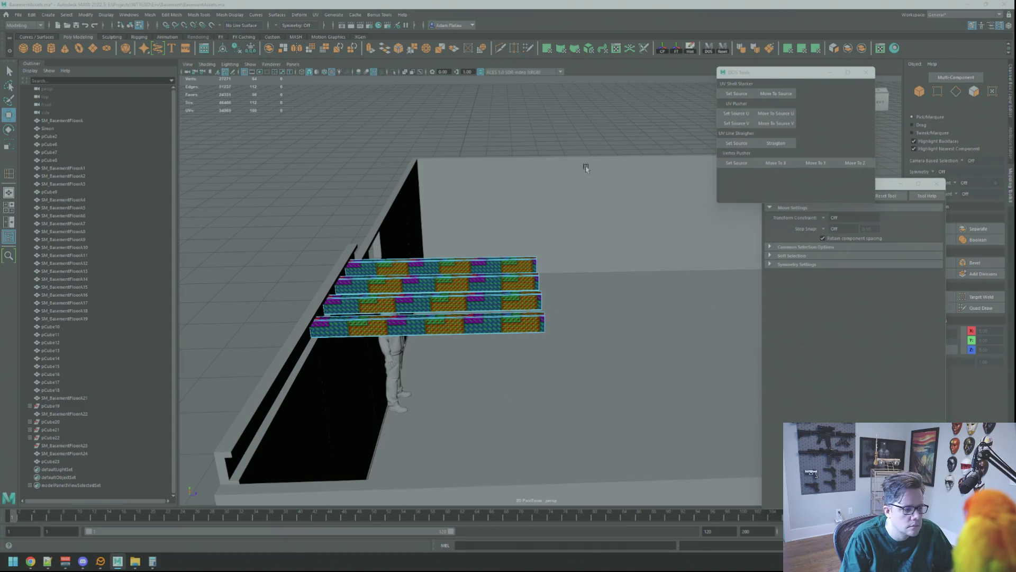
pyautogui.press('f')
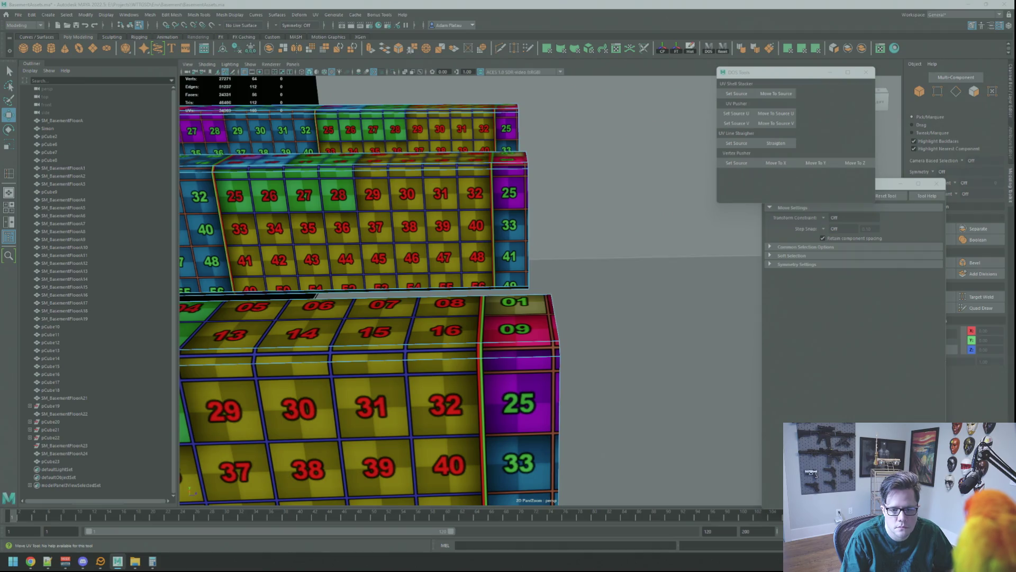
# - Grow a top-face selection across the beams and snap their UV shells to the top-left
pyautogui.click(374, 331)
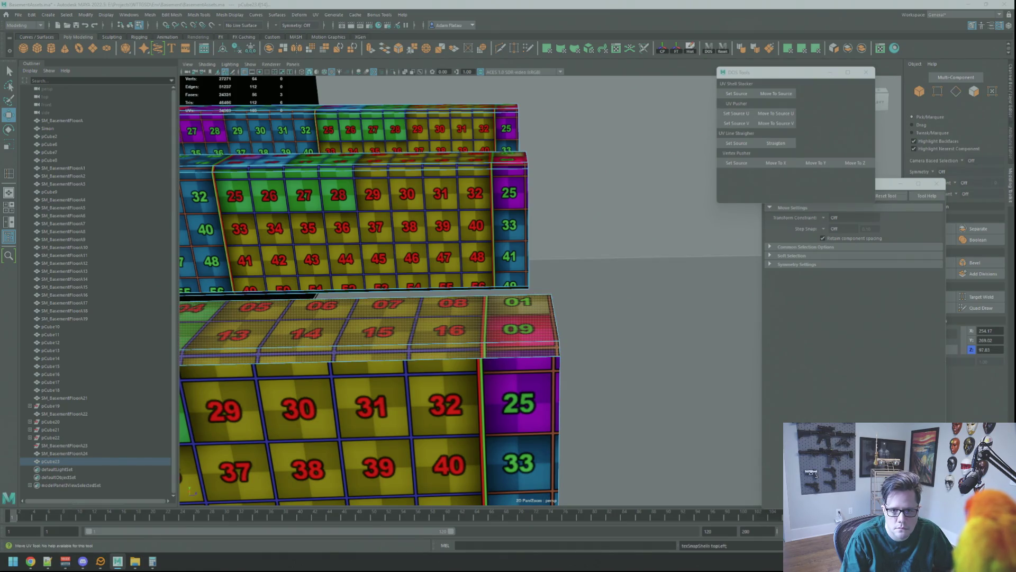
pyautogui.hotkey('shift', '.')
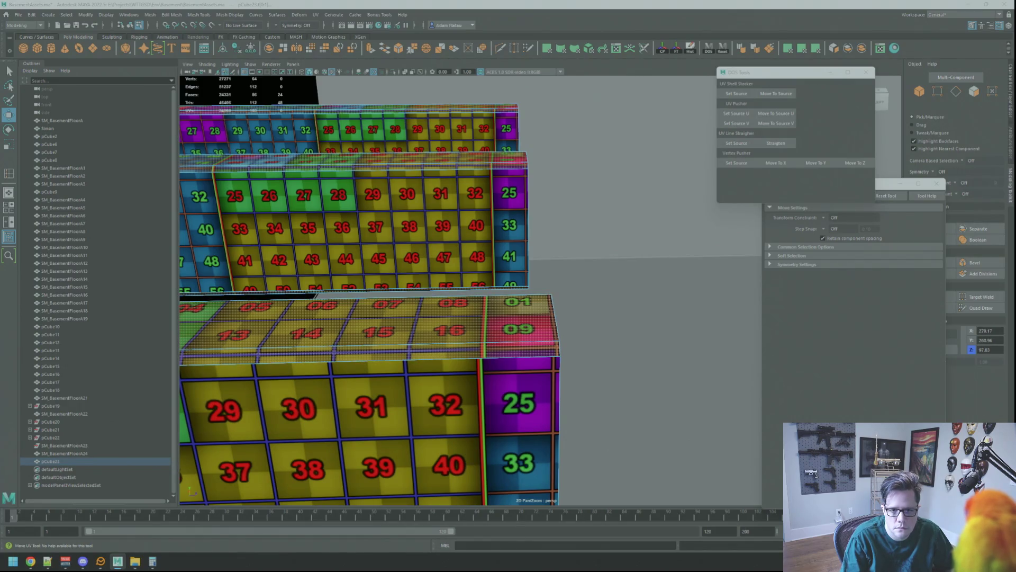
pyautogui.press('w')
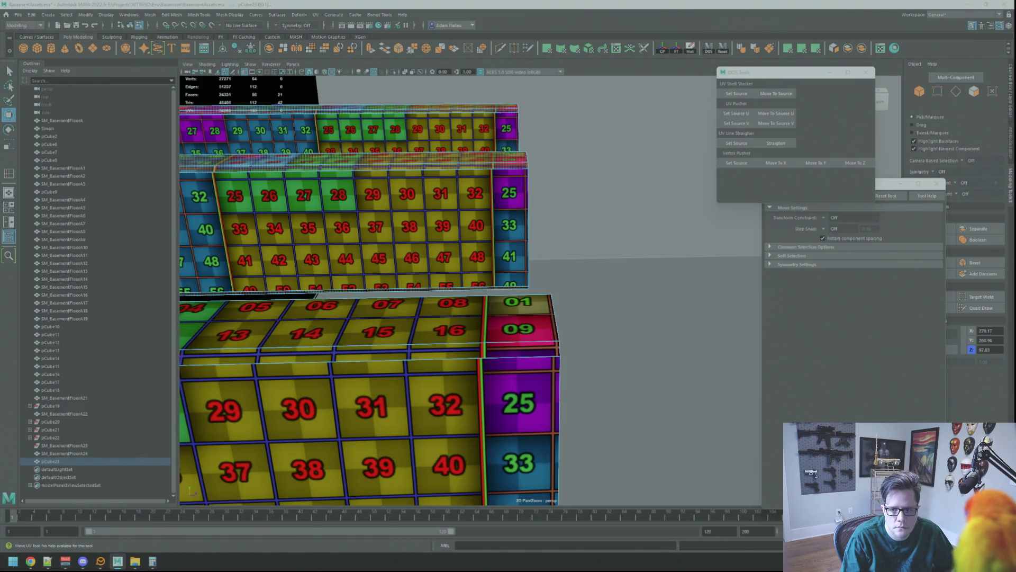
pyautogui.press('F12')
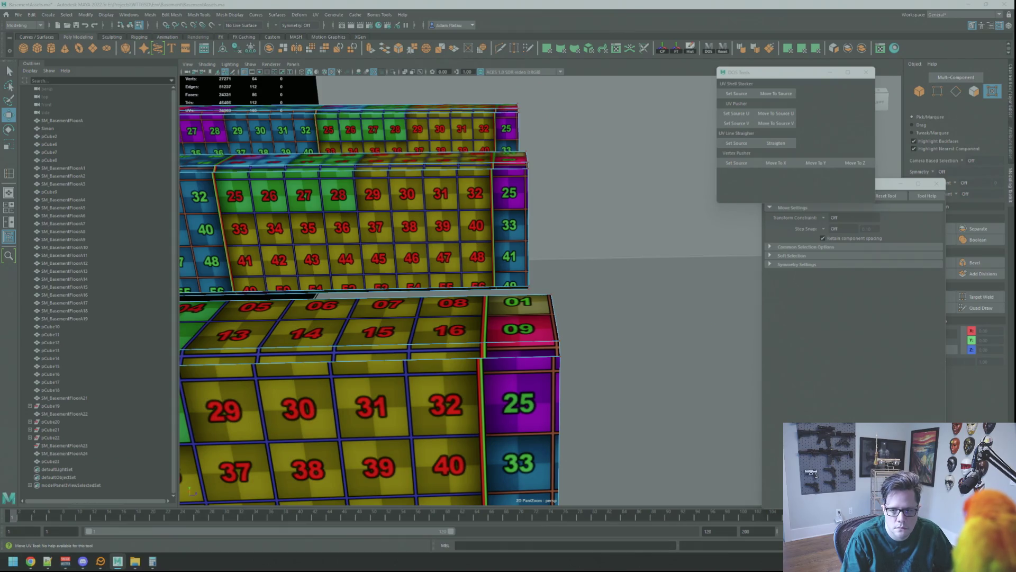
pyautogui.click(51, 461)
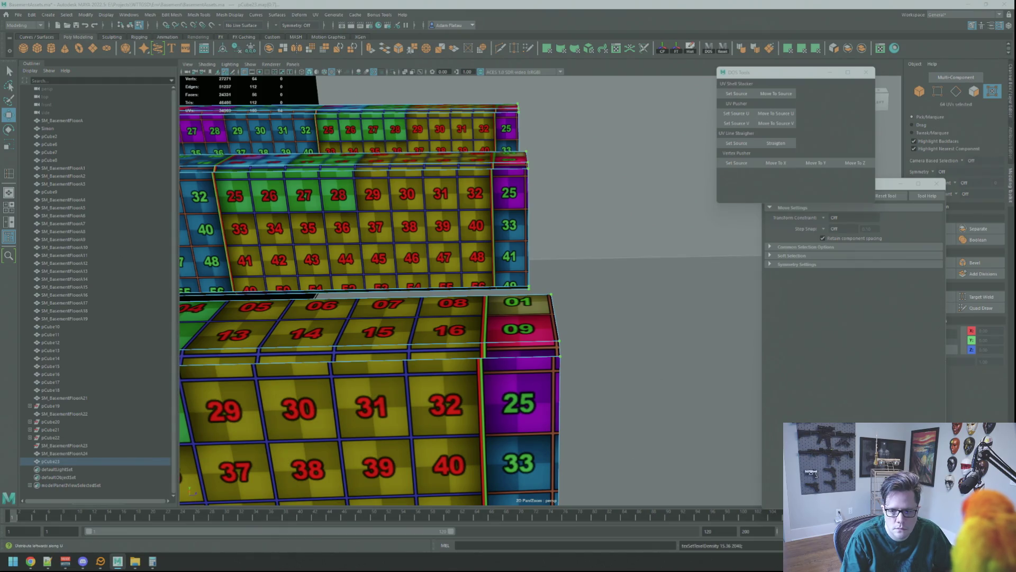
pyautogui.hotkey('ctrl', 'z')
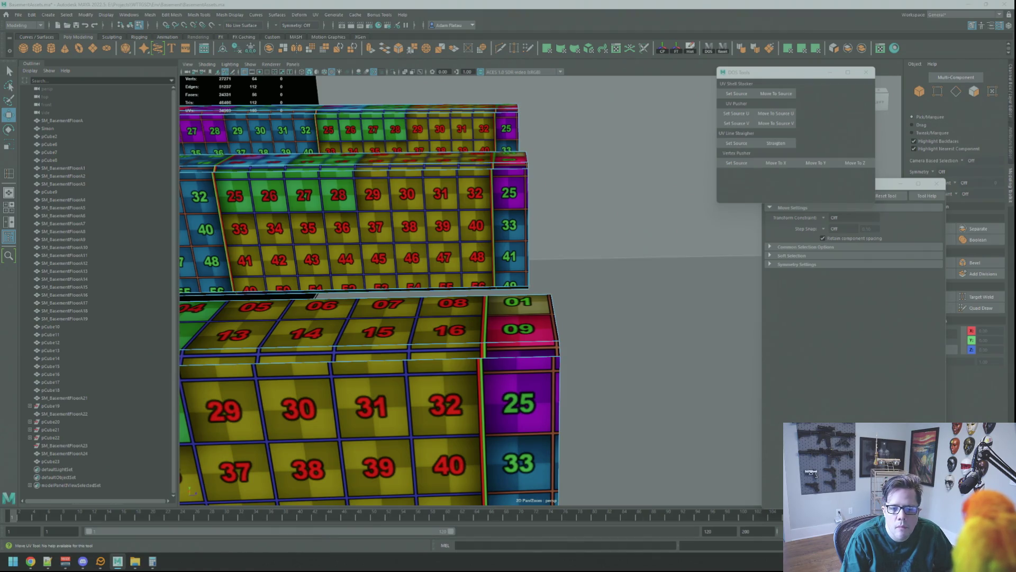
pyautogui.hotkey('ctrl', 'z')
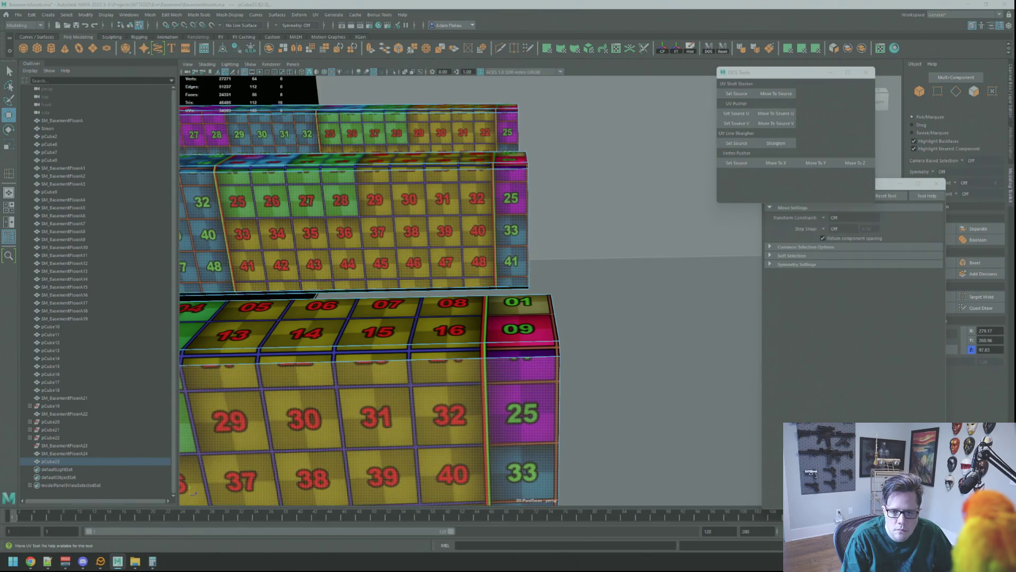
# - Return to object mode and select the wall ledge
pyautogui.press('q')
pyautogui.scroll(-10, 579, 174)
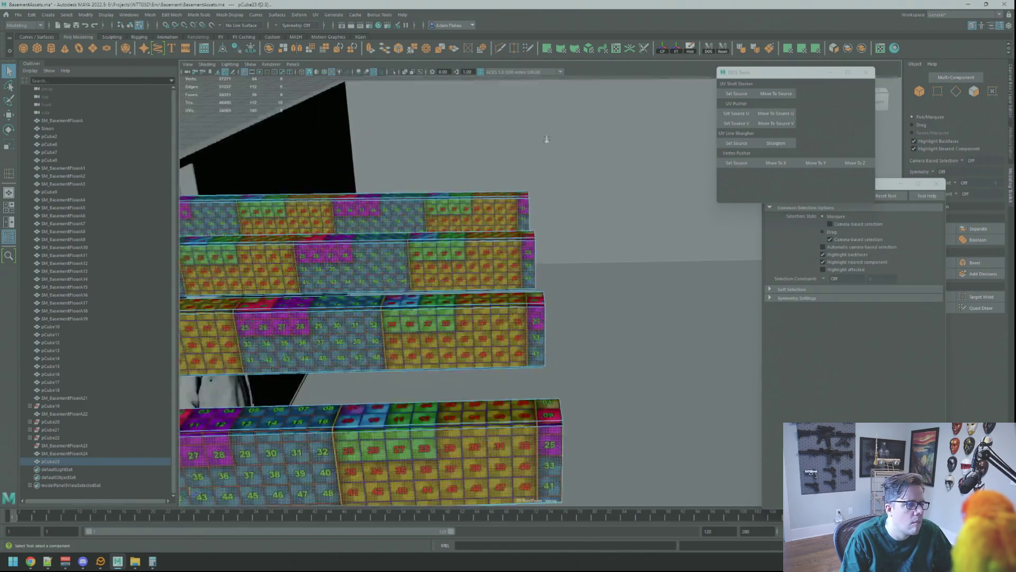
pyautogui.press('F8')
pyautogui.scroll(-5, 461, 159)
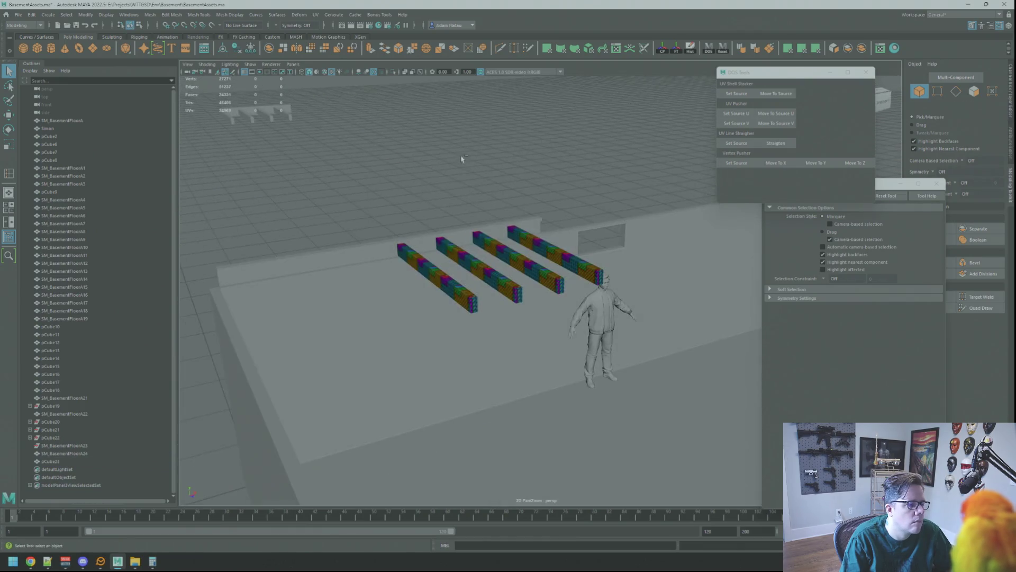
pyautogui.moveTo(483, 159)
pyautogui.keyDown('alt'); pyautogui.mouseDown()
pyautogui.moveTo(492, 186)
pyautogui.moveTo(481, 170)
pyautogui.moveTo(637, 215)
pyautogui.moveTo(566, 170)
pyautogui.moveTo(481, 193)
pyautogui.moveTo(508, 211)
pyautogui.mouseUp(); pyautogui.keyUp('alt')
pyautogui.click(408, 157)
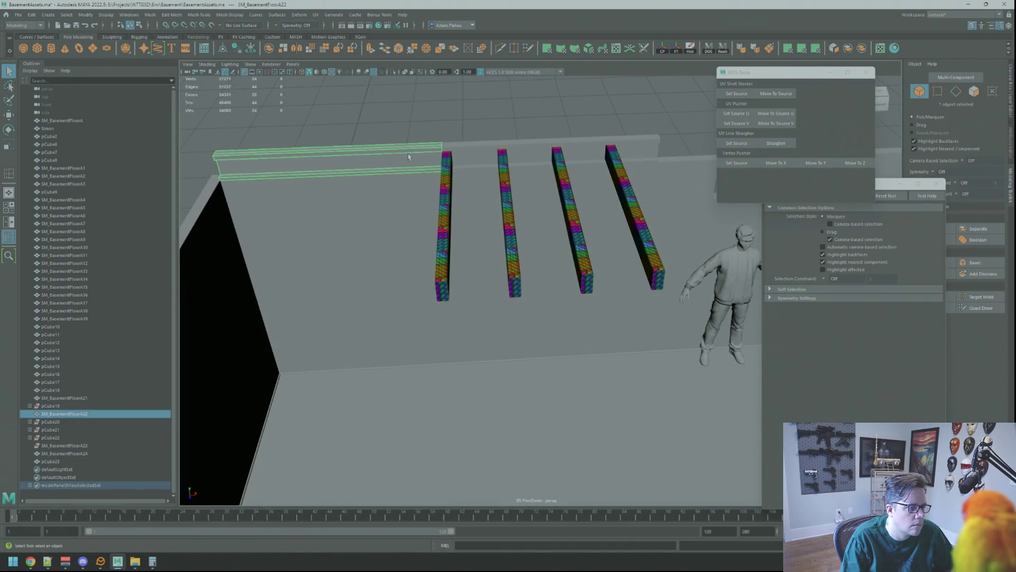
# - Delete the wall ledge SM_BasementFloorA22 and move SM_BasementFloorA21 across the beam ends
pyautogui.press('Delete')
pyautogui.moveTo(413, 153)
pyautogui.keyDown('alt'); pyautogui.mouseDown()
pyautogui.moveTo(650, 172)
pyautogui.moveTo(442, 174)
pyautogui.moveTo(471, 174)
pyautogui.moveTo(489, 195)
pyautogui.mouseUp(); pyautogui.keyUp('alt')
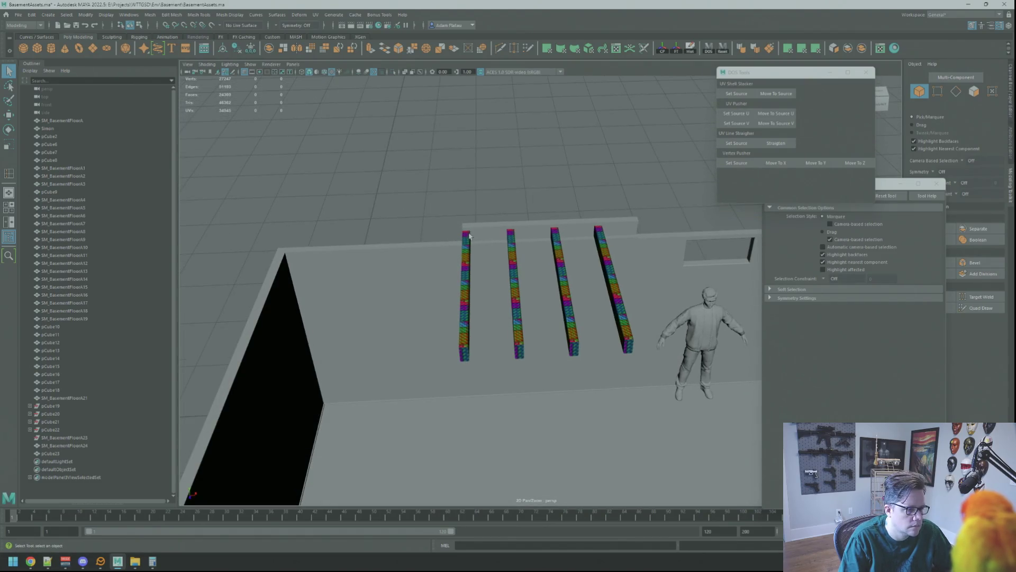
pyautogui.click(511, 239)
pyautogui.keyDown('shift'); pyautogui.click(512, 228); pyautogui.keyUp('shift')
pyautogui.keyDown('alt'); pyautogui.moveTo(512, 229); pyautogui.dragTo(551, 186); pyautogui.keyUp('alt')
pyautogui.press('w')
pyautogui.click(583, 176)
pyautogui.click(537, 229)
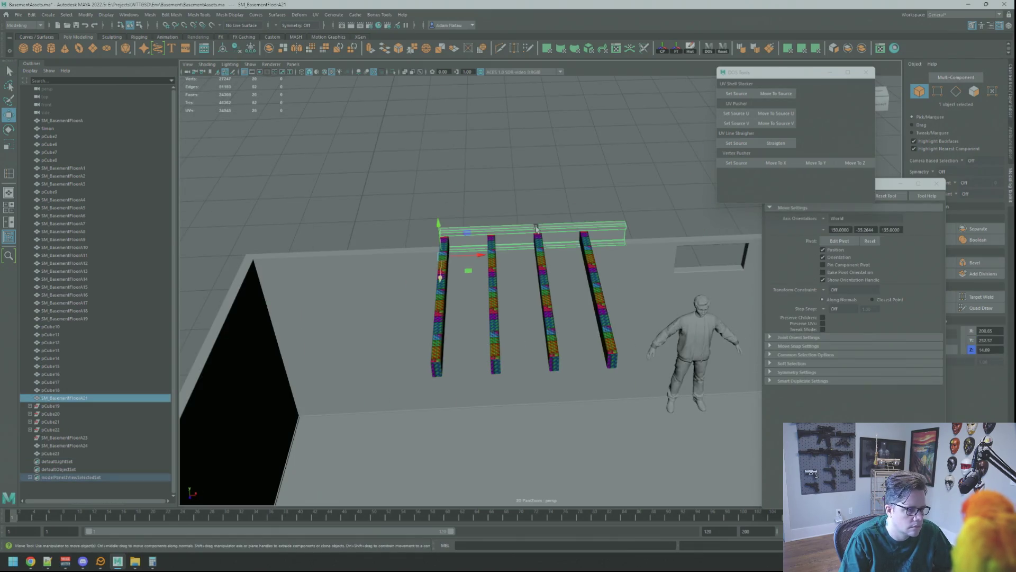
pyautogui.scroll(5, 537, 229)
pyautogui.moveTo(537, 229)
pyautogui.keyDown('alt'); pyautogui.mouseDown()
pyautogui.moveTo(482, 215)
pyautogui.moveTo(507, 196)
pyautogui.moveTo(517, 216)
pyautogui.moveTo(510, 191)
pyautogui.moveTo(521, 166)
pyautogui.mouseUp(); pyautogui.keyUp('alt')
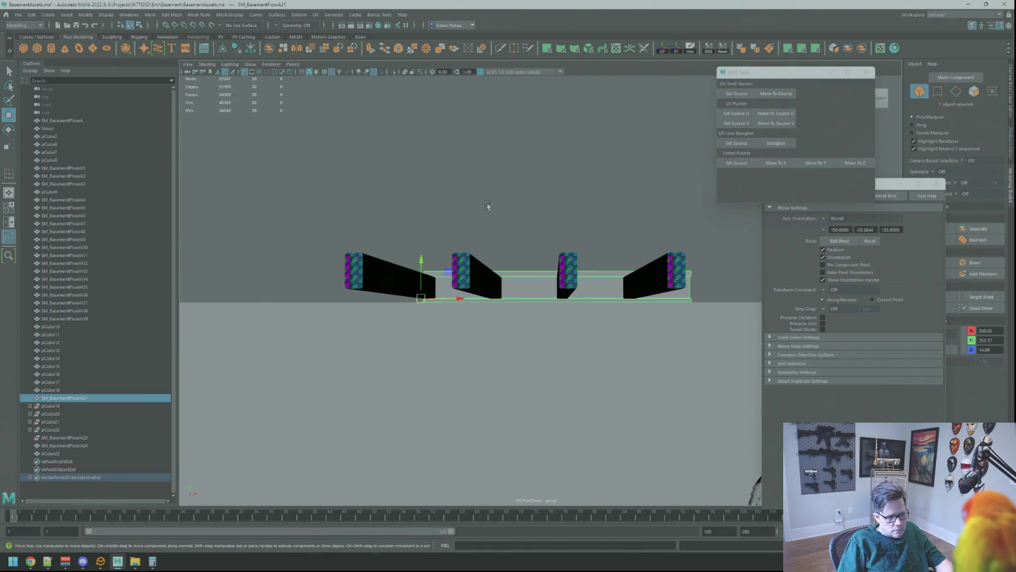
# - Combine the crossbeam with the joist beams into one mesh
pyautogui.moveTo(497, 204)
pyautogui.keyDown('alt'); pyautogui.mouseDown()
pyautogui.moveTo(495, 221)
pyautogui.moveTo(513, 219)
pyautogui.mouseUp(); pyautogui.keyUp('alt')
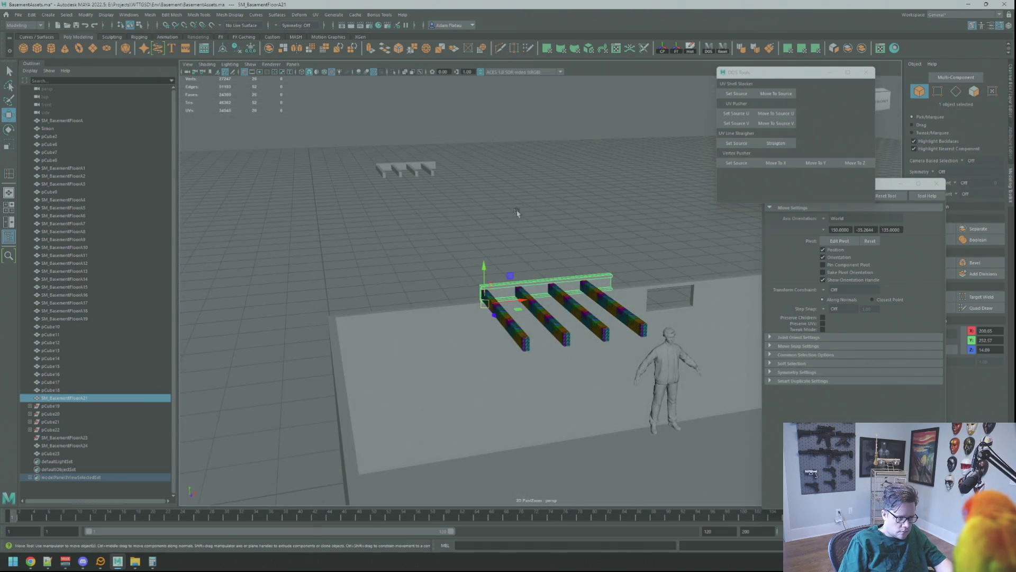
pyautogui.click(503, 258)
pyautogui.click(490, 293)
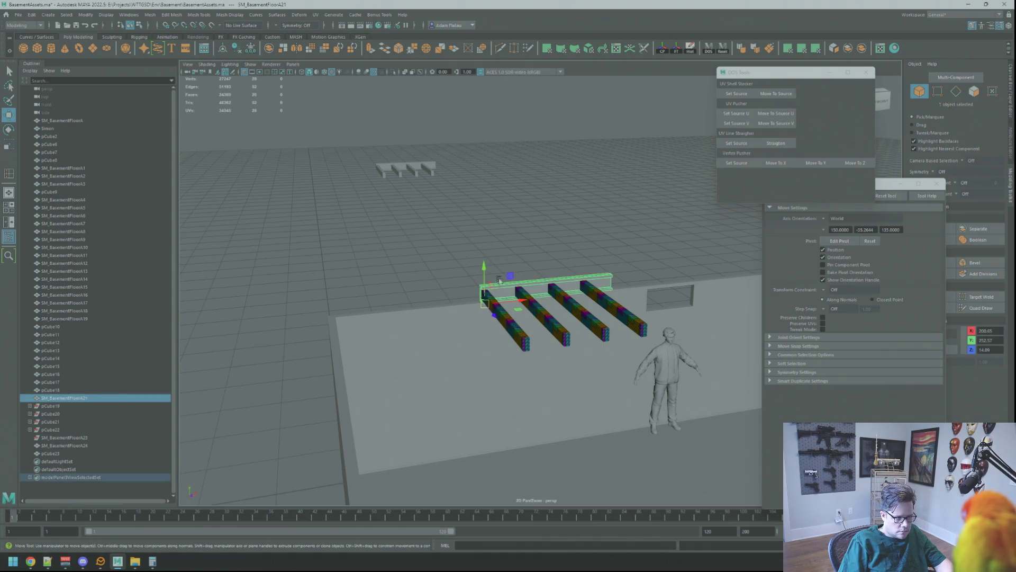
pyautogui.press('f')
pyautogui.scroll(-3, 521, 256)
pyautogui.scroll(-5, 521, 256)
pyautogui.keyDown('alt'); pyautogui.moveTo(521, 256); pyautogui.dragTo(532, 267); pyautogui.keyUp('alt')
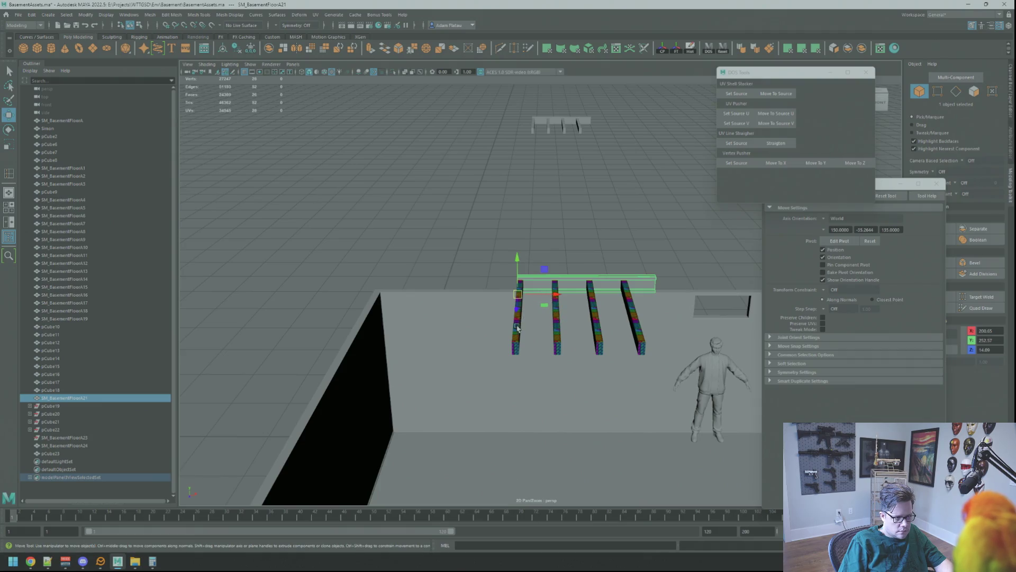
pyautogui.keyDown('shift'); pyautogui.moveTo(517, 328); pyautogui.dragTo(529, 344, button='right'); pyautogui.keyUp('shift')
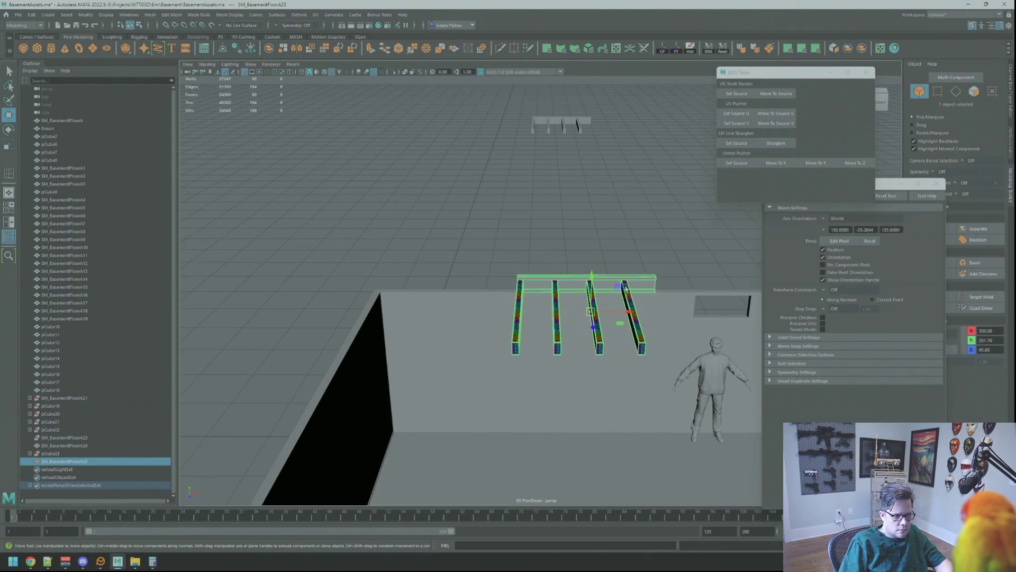
# - Duplicate the beam set, slide the copy left, then delete it to start over
pyautogui.hotkey('ctrl', 'd')
pyautogui.moveTo(633, 315); pyautogui.dragTo(499, 308)
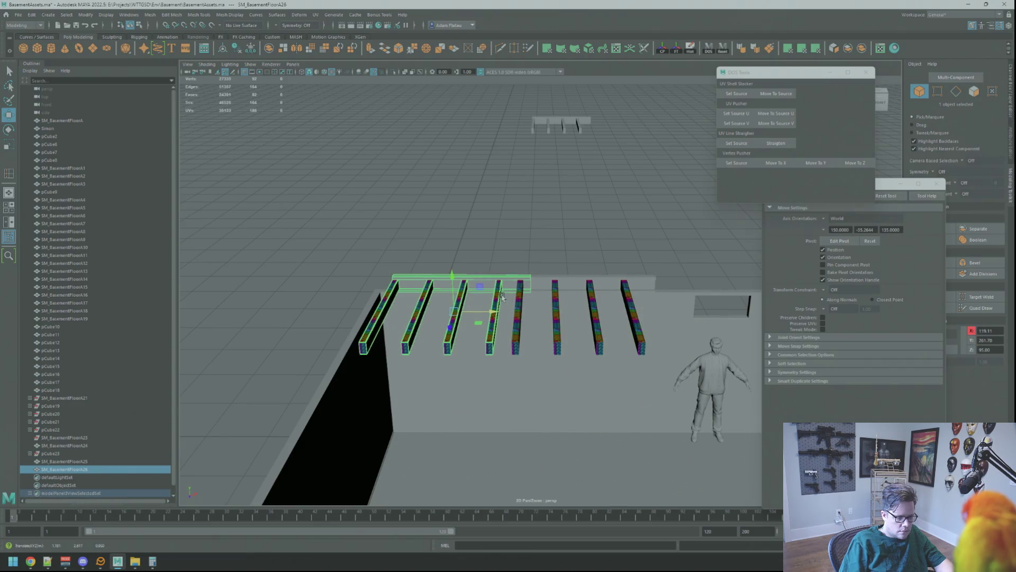
pyautogui.press('Delete')
# - Isolate the original beam set and move its pivot to the set's corner
pyautogui.click(515, 295)
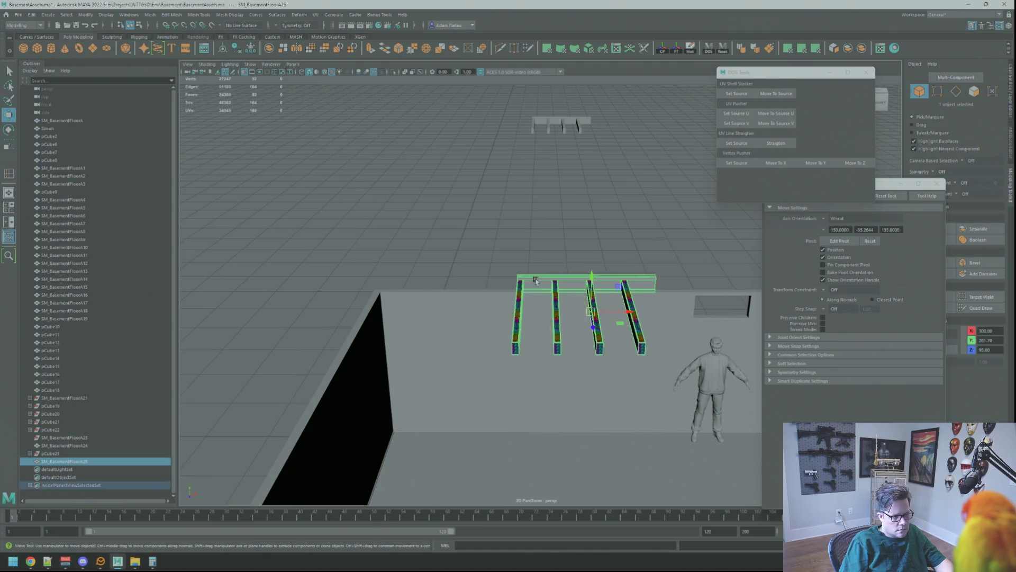
pyautogui.press('f')
pyautogui.scroll(-5, 536, 274)
pyautogui.moveTo(535, 274)
pyautogui.keyDown('alt'); pyautogui.mouseDown()
pyautogui.moveTo(501, 263)
pyautogui.moveTo(484, 279)
pyautogui.moveTo(507, 264)
pyautogui.moveTo(608, 266)
pyautogui.moveTo(483, 199)
pyautogui.moveTo(538, 160)
pyautogui.mouseUp(); pyautogui.keyUp('alt')
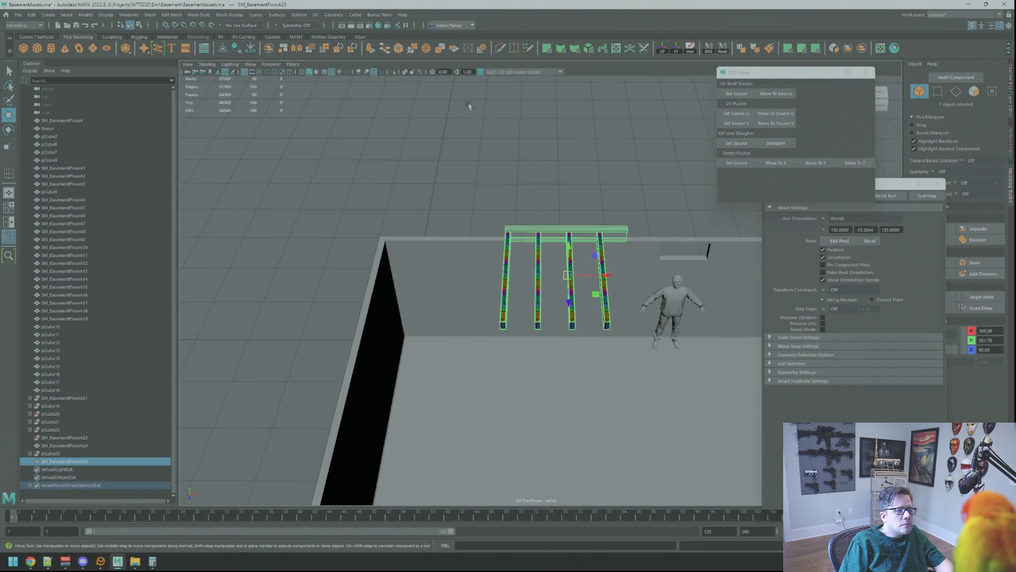
pyautogui.hotkey('ctrl', '1')
pyautogui.keyDown('alt'); pyautogui.moveTo(479, 254); pyautogui.dragTo(508, 254); pyautogui.keyUp('alt')
pyautogui.press('Insert')
pyautogui.click(505, 329)
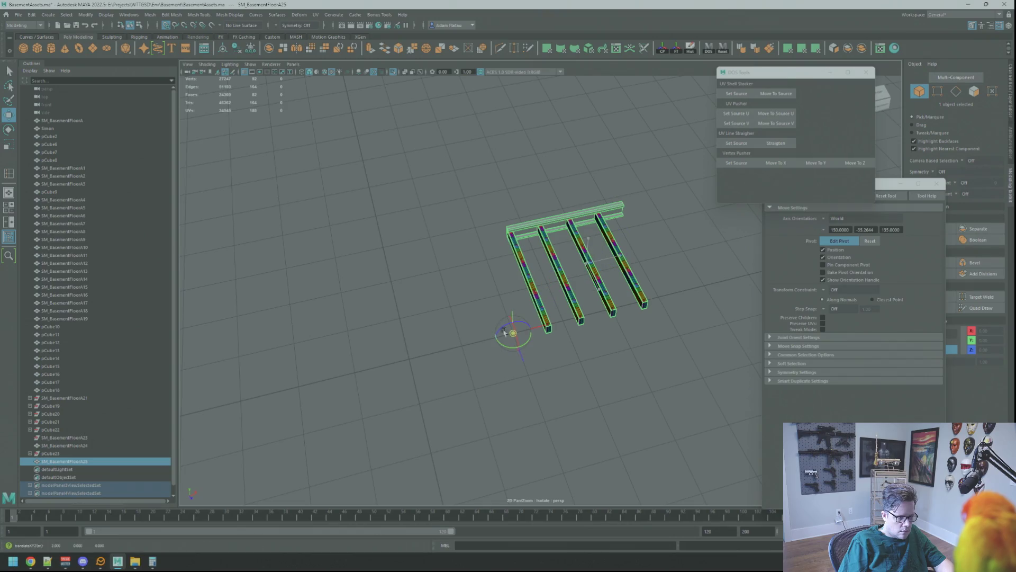
pyautogui.press('Insert')
pyautogui.keyDown('alt'); pyautogui.moveTo(508, 333); pyautogui.dragTo(461, 165); pyautogui.keyUp('alt')
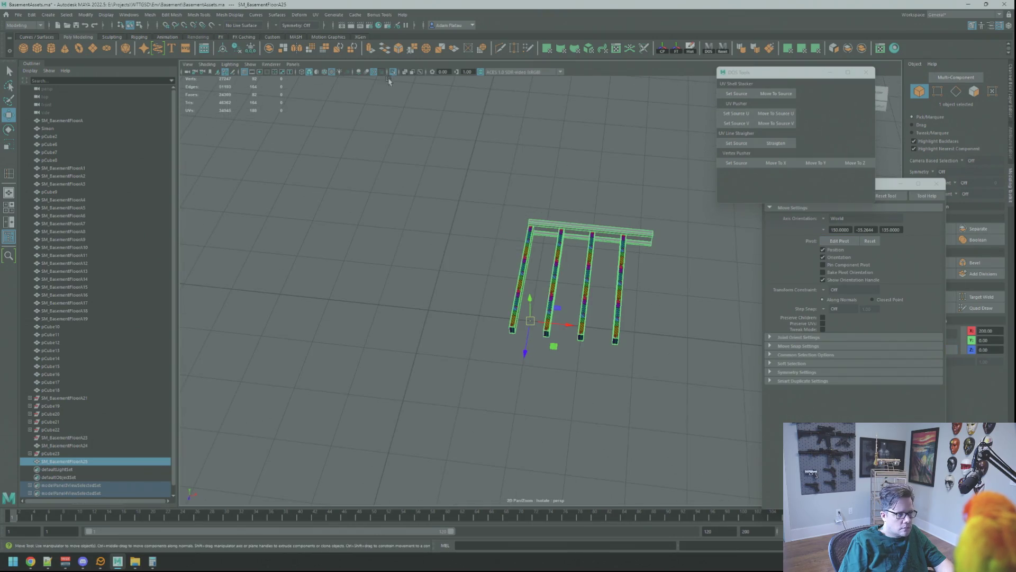
pyautogui.hotkey('ctrl', '1')
# - Duplicate the beam set and slide the copy left along X onto the wall ledge rails
pyautogui.hotkey('ctrl', 'd')
pyautogui.moveTo(564, 324); pyautogui.dragTo(501, 315)
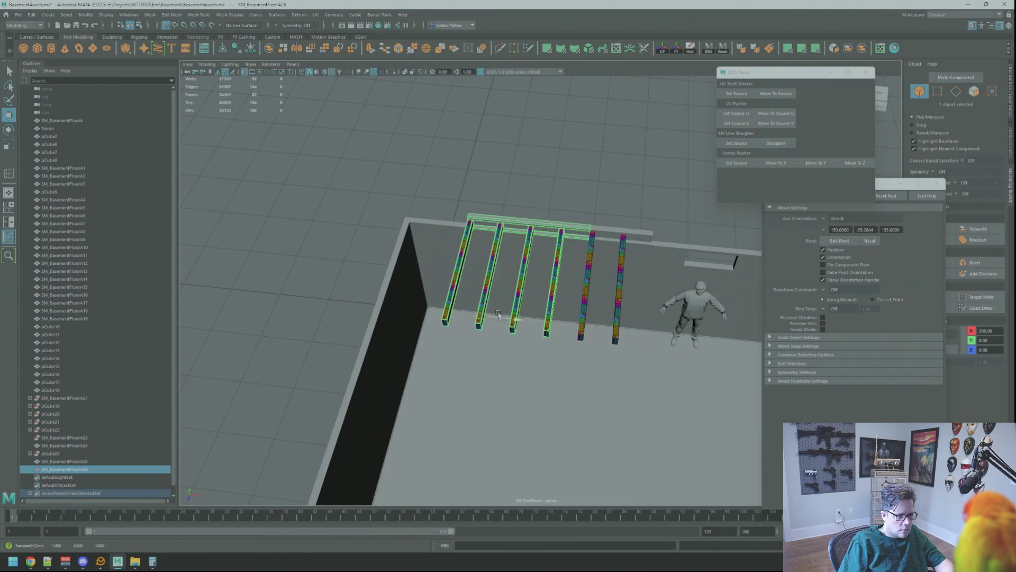
pyautogui.moveTo(426, 313)
pyautogui.keyDown('alt'); pyautogui.mouseDown()
pyautogui.moveTo(497, 206)
pyautogui.moveTo(602, 220)
pyautogui.moveTo(333, 304)
pyautogui.moveTo(464, 256)
pyautogui.moveTo(596, 245)
pyautogui.moveTo(658, 225)
pyautogui.moveTo(710, 227)
pyautogui.moveTo(726, 262)
pyautogui.moveTo(613, 222)
pyautogui.moveTo(454, 220)
pyautogui.mouseUp(); pyautogui.keyUp('alt')
pyautogui.click(497, 206)
pyautogui.keyDown('alt'); pyautogui.moveTo(453, 220); pyautogui.dragTo(520, 220, button='right'); pyautogui.keyUp('alt')
pyautogui.moveTo(520, 221)
pyautogui.keyDown('alt'); pyautogui.mouseDown()
pyautogui.moveTo(557, 236)
pyautogui.moveTo(487, 266)
pyautogui.moveTo(483, 296)
pyautogui.moveTo(551, 238)
pyautogui.mouseUp(); pyautogui.keyUp('alt')
pyautogui.keyDown('alt'); pyautogui.moveTo(551, 238); pyautogui.dragTo(580, 247, button='right'); pyautogui.keyUp('alt')
pyautogui.moveTo(581, 246)
pyautogui.keyDown('alt'); pyautogui.mouseDown()
pyautogui.moveTo(534, 275)
pyautogui.moveTo(459, 214)
pyautogui.moveTo(520, 247)
pyautogui.moveTo(558, 250)
pyautogui.mouseUp(); pyautogui.keyUp('alt')
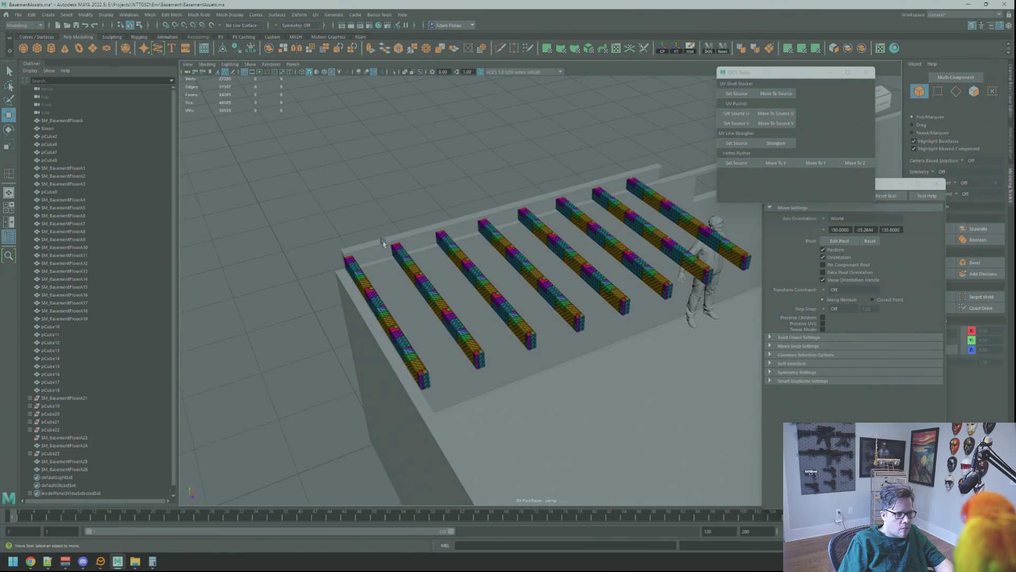
# - Separate the duplicated beams SM_BasementFloorA26 into individual pieces
pyautogui.click(383, 242)
pyautogui.press('f')
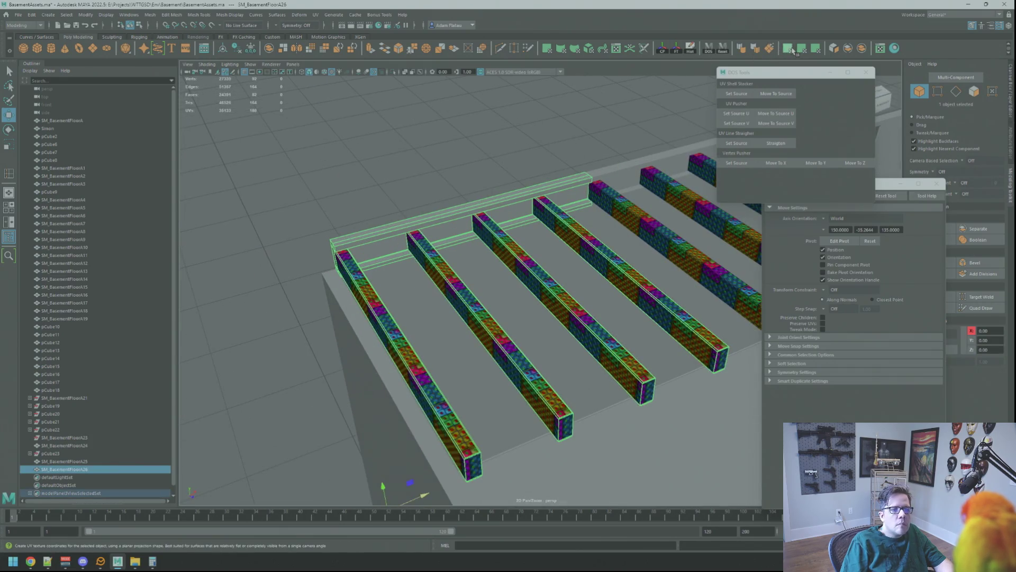
pyautogui.click(847, 51)
pyautogui.click(524, 138)
# - Center the ledge crossbeam's pivot and delete its construction history
pyautogui.click(364, 235)
pyautogui.press('f')
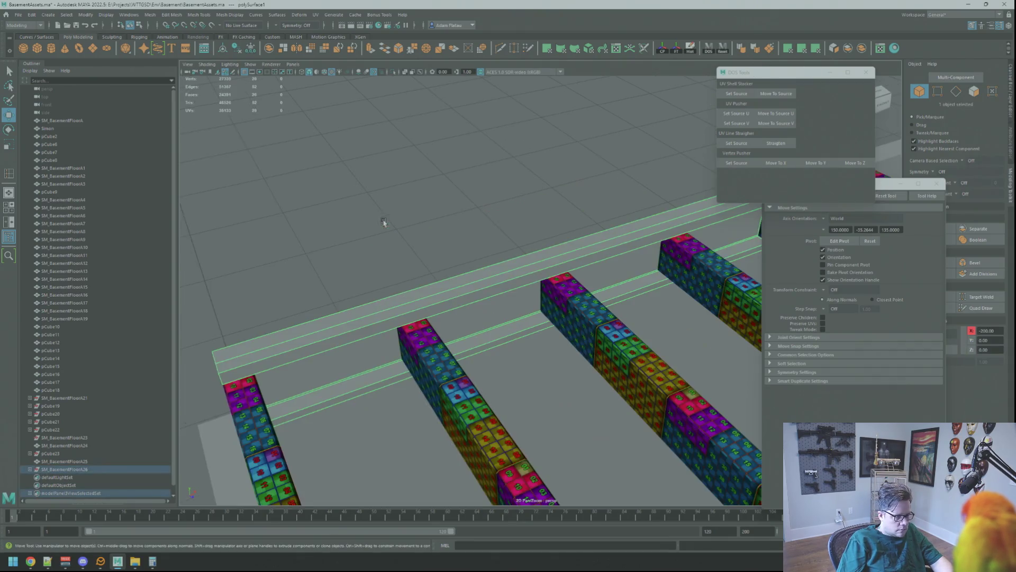
pyautogui.click(665, 51)
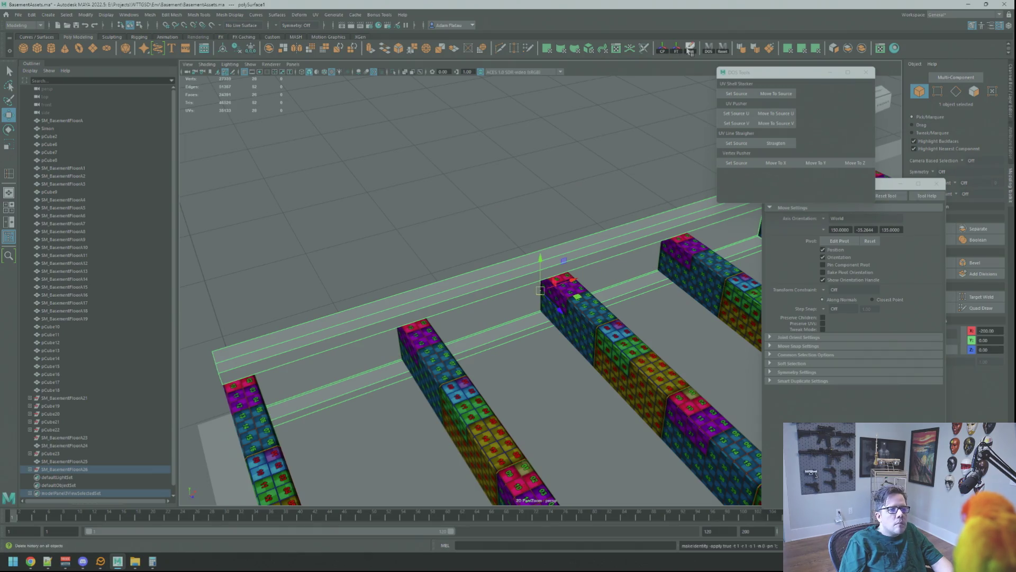
pyautogui.click(690, 49)
pyautogui.moveTo(505, 225)
pyautogui.keyDown('alt'); pyautogui.mouseDown()
pyautogui.moveTo(535, 200)
pyautogui.moveTo(505, 218)
pyautogui.moveTo(590, 200)
pyautogui.moveTo(494, 223)
pyautogui.moveTo(608, 227)
pyautogui.moveTo(609, 241)
pyautogui.mouseUp(); pyautogui.keyUp('alt')
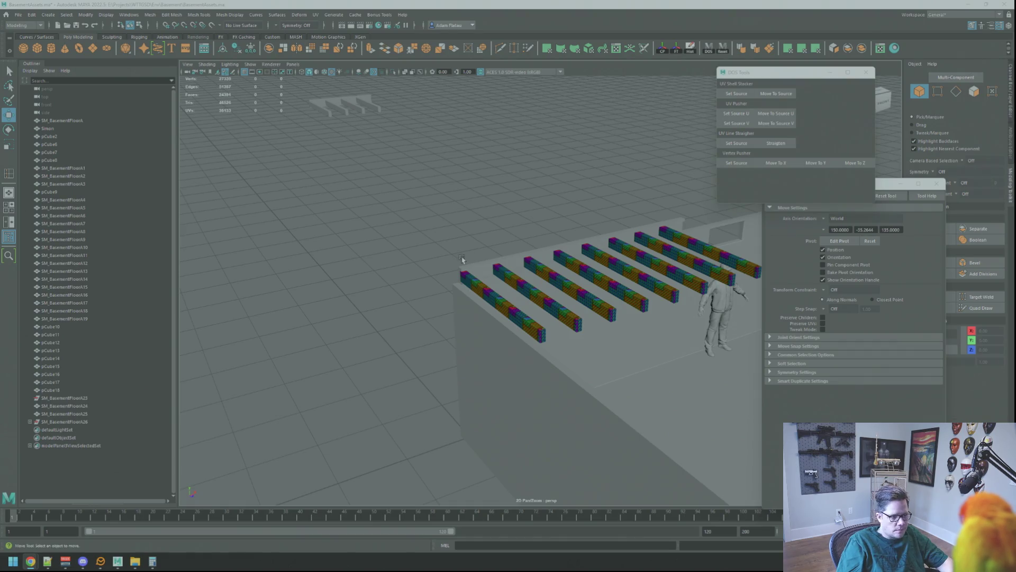
# - Turn the selected floor plank 90° around Y using 15° rotation snapping
pyautogui.click(481, 259)
pyautogui.press('f')
pyautogui.moveTo(481, 259)
pyautogui.keyDown('alt'); pyautogui.mouseDown()
pyautogui.moveTo(431, 255)
pyautogui.moveTo(519, 256)
pyautogui.moveTo(497, 252)
pyautogui.moveTo(521, 247)
pyautogui.mouseUp(); pyautogui.keyUp('alt')
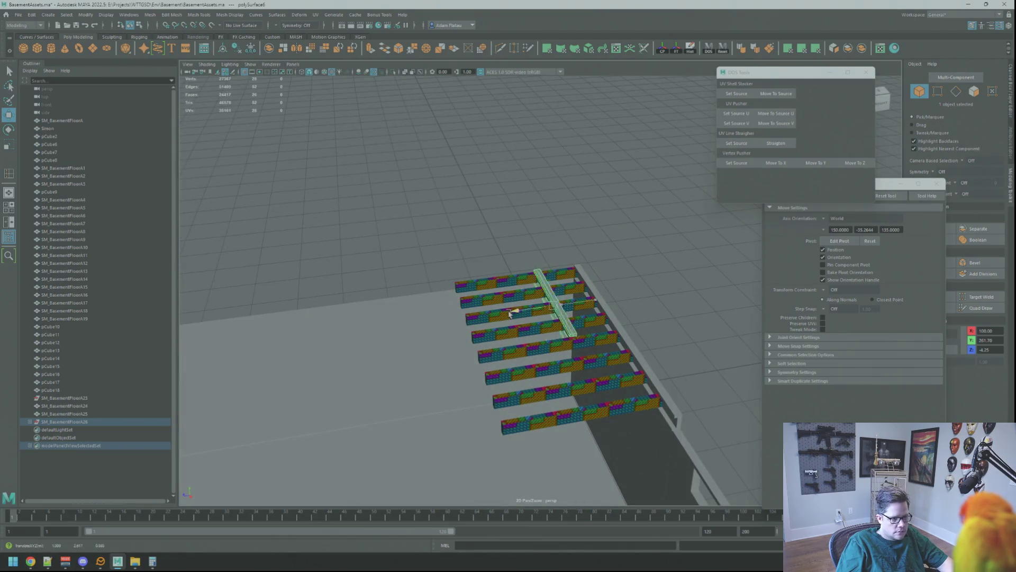
pyautogui.press('f')
pyautogui.press('e')
pyautogui.press('j')
pyautogui.moveTo(529, 310)
pyautogui.mouseDown()
pyautogui.moveTo(579, 295)
pyautogui.moveTo(662, 331)
pyautogui.mouseUp()
# - Slide the plank along X and then along Z toward the wall
pyautogui.press('w')
pyautogui.moveTo(571, 305)
pyautogui.keyDown('alt'); pyautogui.mouseDown()
pyautogui.moveTo(659, 317)
pyautogui.moveTo(494, 283)
pyautogui.moveTo(567, 284)
pyautogui.moveTo(542, 304)
pyautogui.moveTo(568, 307)
pyautogui.mouseUp(); pyautogui.keyUp('alt')
pyautogui.press('f')
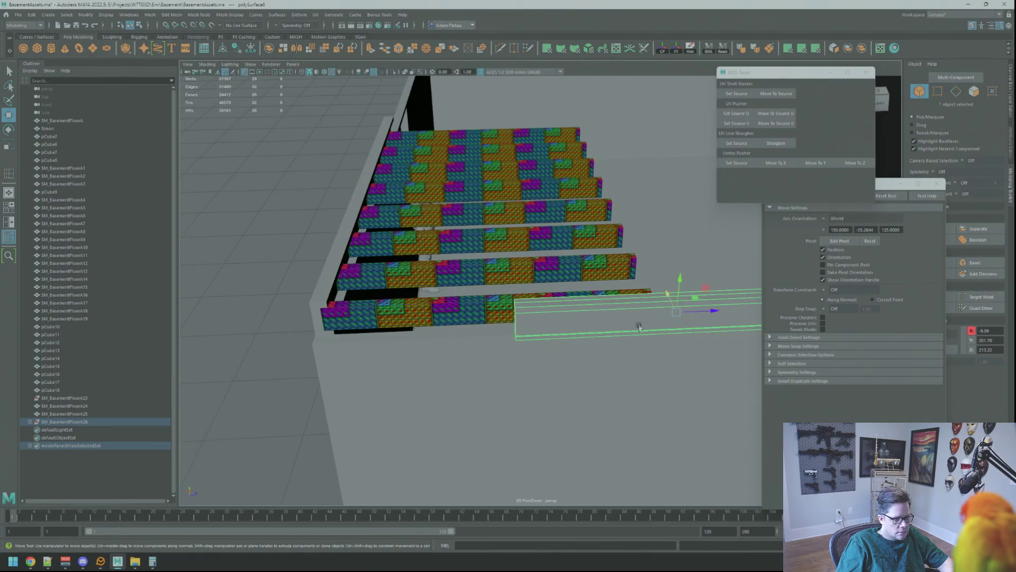
pyautogui.moveTo(720, 312)
pyautogui.mouseDown()
pyautogui.moveTo(582, 311)
pyautogui.moveTo(483, 292)
pyautogui.mouseUp()
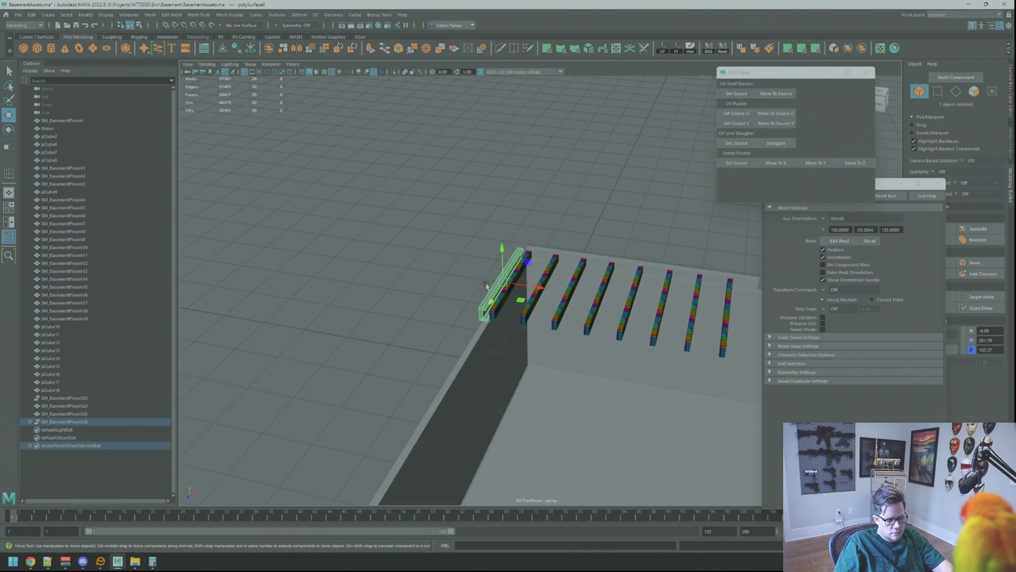
# - Delete the upright rail and snap the isolated crossbeam's pivot to the world origin
pyautogui.press('Delete')
pyautogui.click(581, 244)
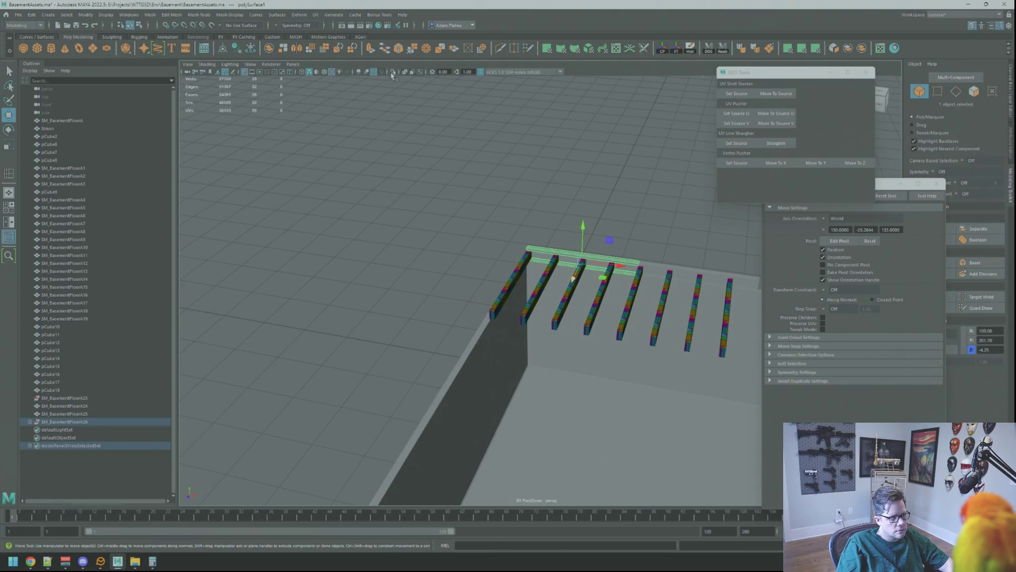
pyautogui.click(393, 71)
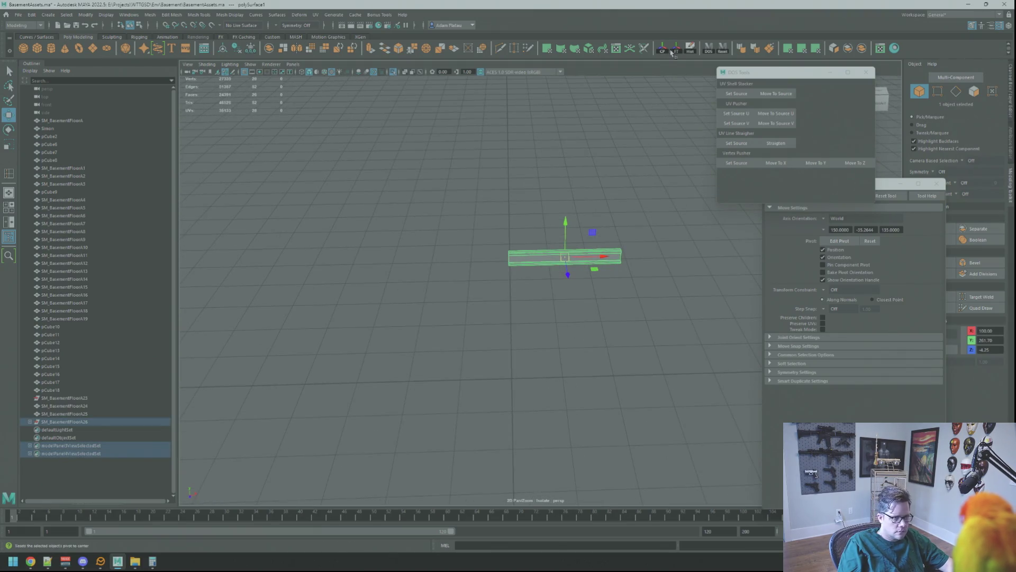
pyautogui.press('d')
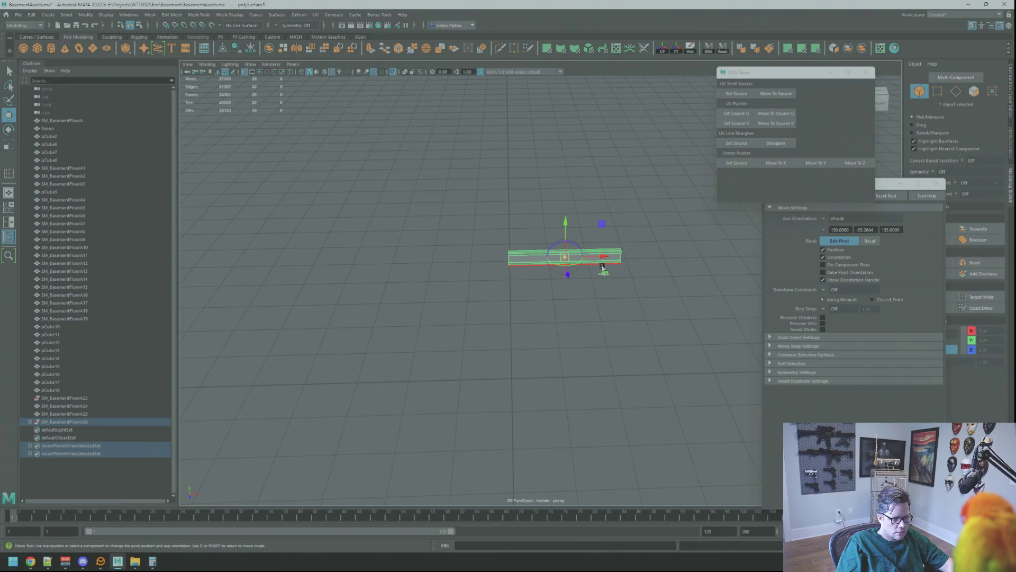
pyautogui.moveTo(579, 272)
pyautogui.mouseDown()
pyautogui.moveTo(566, 258)
pyautogui.moveTo(512, 377)
pyautogui.mouseUp()
pyautogui.press('d')
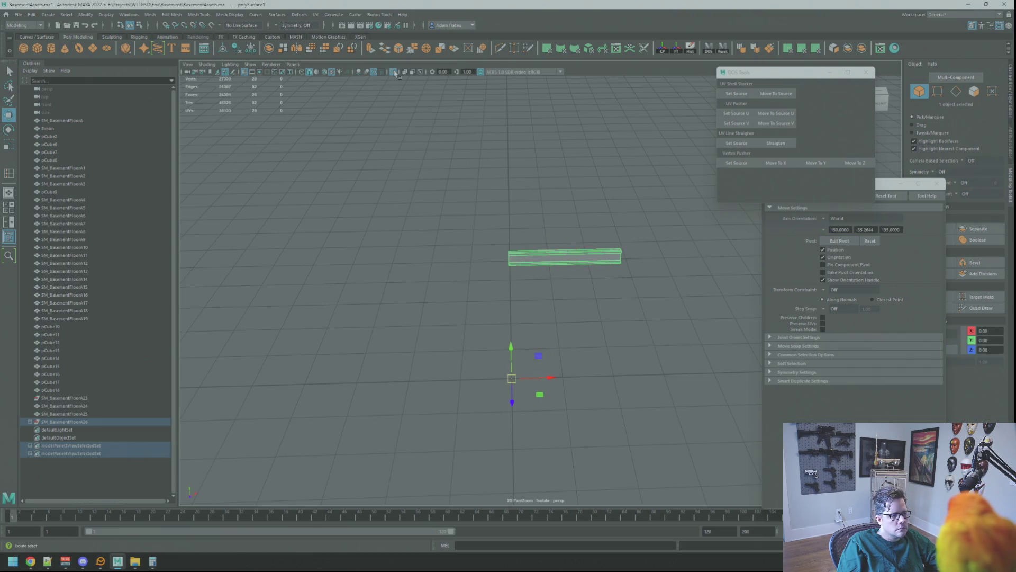
# - Rotate the crossbeam 90° around its new origin pivot
pyautogui.hotkey('ctrl', '1')
pyautogui.moveTo(533, 172)
pyautogui.keyDown('alt'); pyautogui.mouseDown()
pyautogui.moveTo(460, 220)
pyautogui.moveTo(509, 183)
pyautogui.mouseUp(); pyautogui.keyUp('alt')
pyautogui.press('e')
pyautogui.moveTo(550, 370)
pyautogui.mouseDown()
pyautogui.moveTo(512, 363)
pyautogui.moveTo(581, 364)
pyautogui.mouseUp()
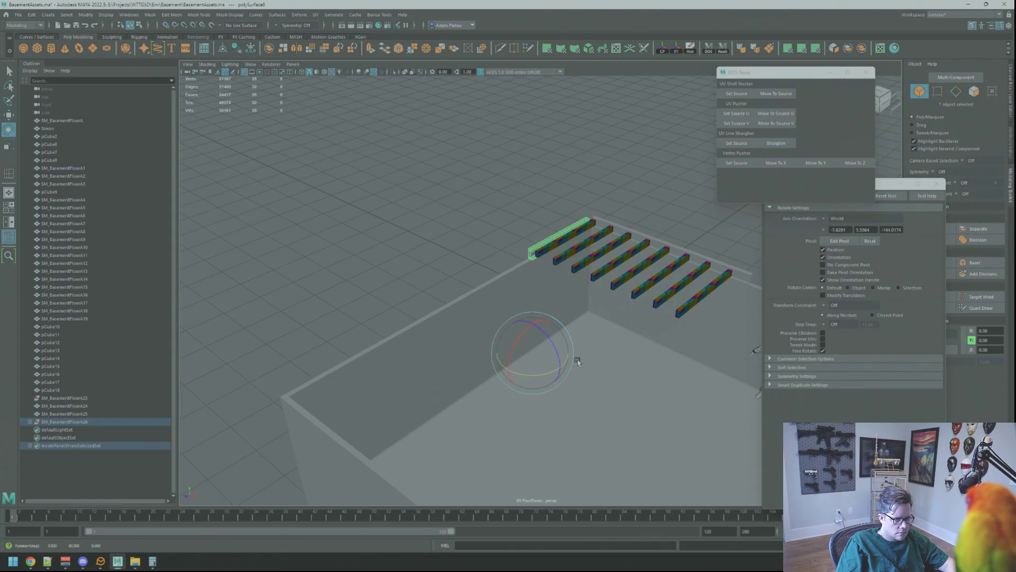
pyautogui.press('f')
pyautogui.press('w')
# - Slide the crossbeam along X to 107.91
pyautogui.keyDown('alt'); pyautogui.moveTo(567, 347); pyautogui.dragTo(422, 291, button='right'); pyautogui.keyUp('alt')
pyautogui.moveTo(422, 290)
pyautogui.keyDown('alt'); pyautogui.mouseDown()
pyautogui.moveTo(578, 238)
pyautogui.moveTo(632, 302)
pyautogui.moveTo(619, 286)
pyautogui.mouseUp(); pyautogui.keyUp('alt')
pyautogui.click(393, 72)
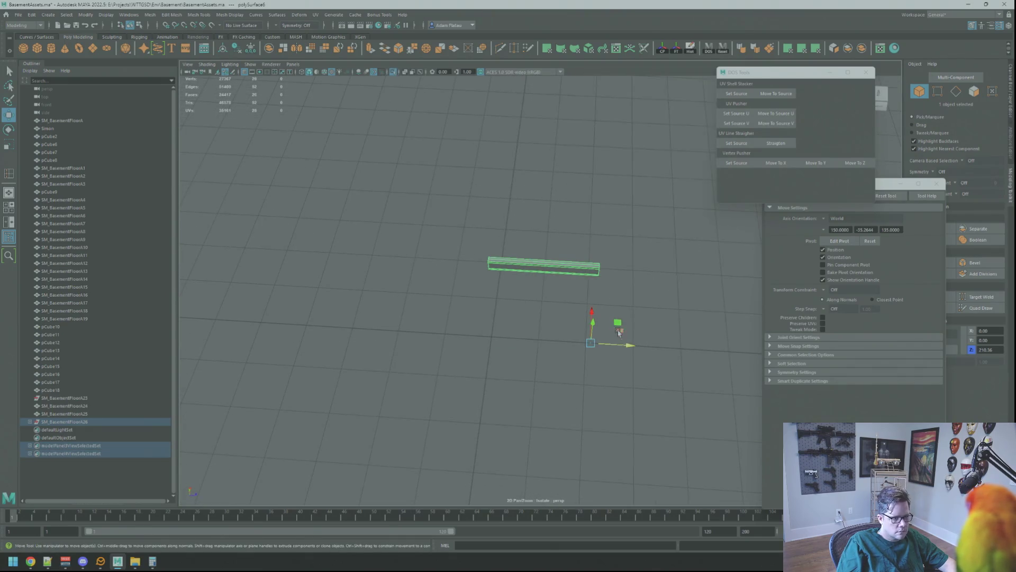
pyautogui.moveTo(635, 346)
pyautogui.mouseDown()
pyautogui.moveTo(548, 345)
pyautogui.moveTo(585, 343)
pyautogui.mouseUp()
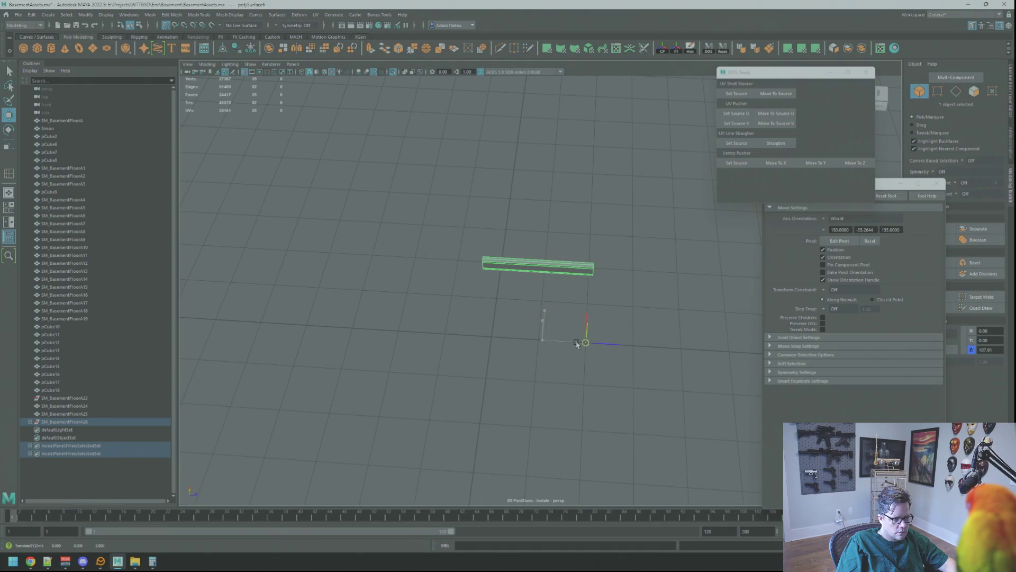
pyautogui.click(393, 72)
pyautogui.keyDown('alt'); pyautogui.moveTo(582, 265); pyautogui.dragTo(527, 231); pyautogui.keyUp('alt')
pyautogui.scroll(5, 611, 229)
pyautogui.moveTo(611, 228)
pyautogui.keyDown('alt'); pyautogui.mouseDown()
pyautogui.moveTo(567, 249)
pyautogui.moveTo(517, 229)
pyautogui.moveTo(583, 246)
pyautogui.moveTo(538, 232)
pyautogui.moveTo(542, 223)
pyautogui.moveTo(445, 233)
pyautogui.moveTo(642, 250)
pyautogui.moveTo(644, 329)
pyautogui.moveTo(533, 237)
pyautogui.moveTo(465, 231)
pyautogui.moveTo(476, 254)
pyautogui.moveTo(450, 249)
pyautogui.moveTo(594, 256)
pyautogui.moveTo(540, 254)
pyautogui.moveTo(611, 271)
pyautogui.moveTo(491, 291)
pyautogui.moveTo(420, 249)
pyautogui.moveTo(566, 275)
pyautogui.moveTo(528, 334)
pyautogui.moveTo(467, 307)
pyautogui.moveTo(581, 306)
pyautogui.moveTo(544, 316)
pyautogui.moveTo(594, 295)
pyautogui.moveTo(586, 341)
pyautogui.moveTo(692, 335)
pyautogui.moveTo(558, 307)
pyautogui.moveTo(538, 291)
pyautogui.moveTo(540, 268)
pyautogui.moveTo(478, 295)
pyautogui.moveTo(475, 312)
pyautogui.moveTo(501, 331)
pyautogui.moveTo(575, 304)
pyautogui.mouseUp(); pyautogui.keyUp('alt')
pyautogui.click(581, 254)
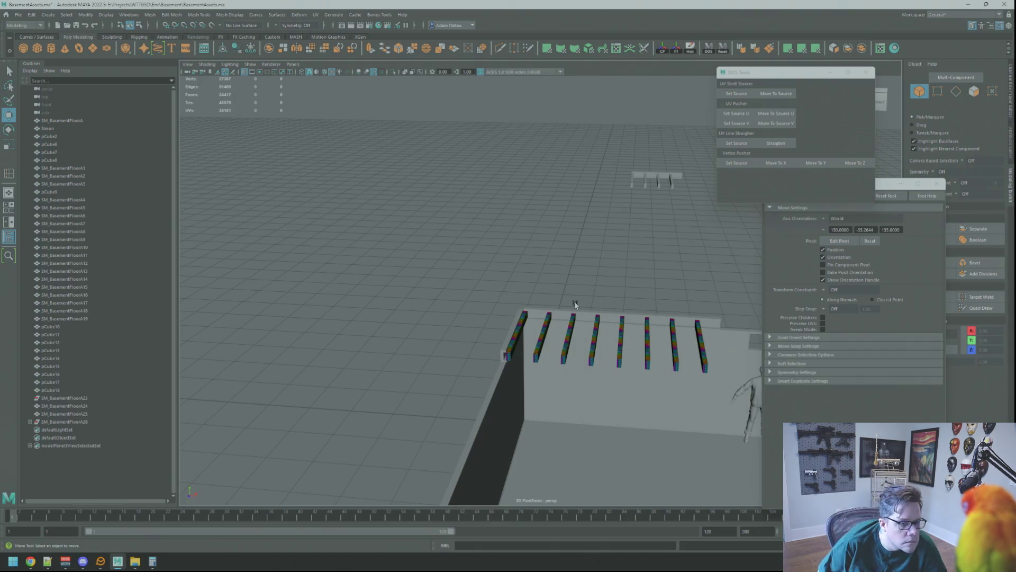
pyautogui.moveTo(537, 302)
pyautogui.keyDown('alt'); pyautogui.mouseDown()
pyautogui.moveTo(544, 288)
pyautogui.moveTo(504, 275)
pyautogui.mouseUp(); pyautogui.keyUp('alt')
pyautogui.click(506, 278)
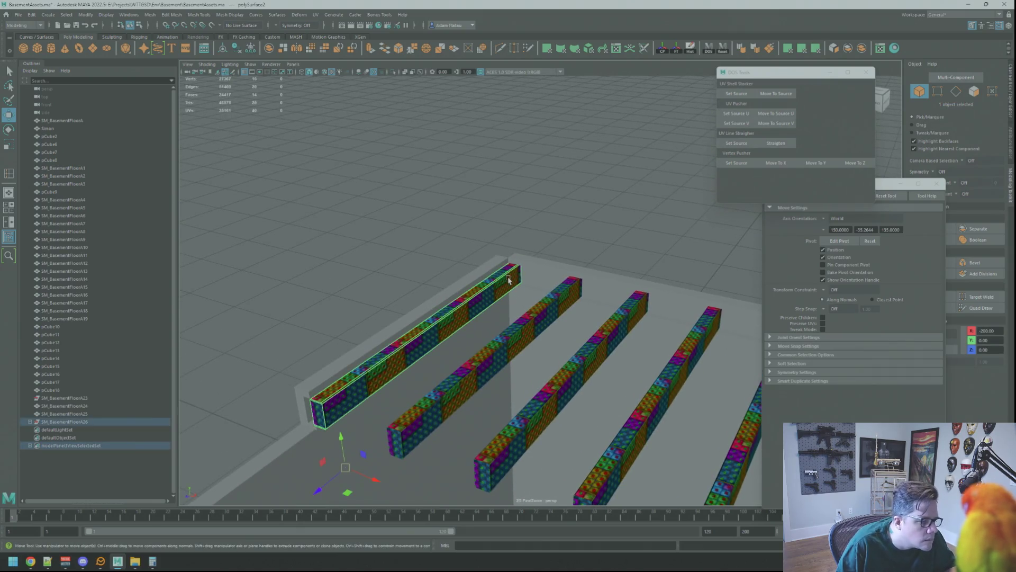
pyautogui.scroll(-5, 508, 285)
pyautogui.click(508, 285)
pyautogui.moveTo(532, 291)
pyautogui.keyDown('alt'); pyautogui.mouseDown()
pyautogui.moveTo(526, 323)
pyautogui.moveTo(539, 292)
pyautogui.moveTo(585, 315)
pyautogui.moveTo(570, 377)
pyautogui.moveTo(553, 338)
pyautogui.moveTo(561, 315)
pyautogui.mouseUp(); pyautogui.keyUp('alt')
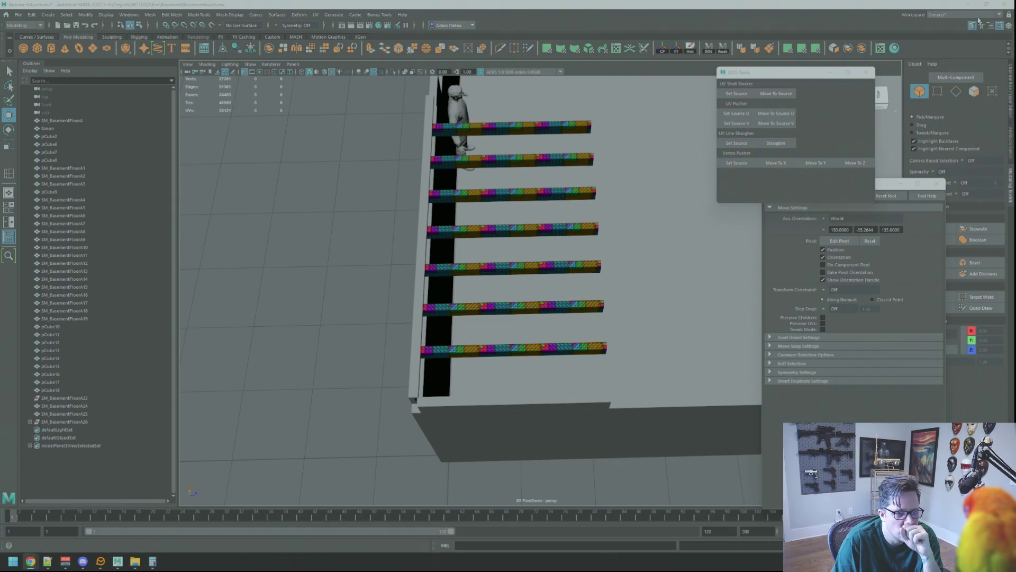
# - Start the Escape from Tarkov update in Battlestate Games Launcher, approving its permission prompt, then return to Maya
pyautogui.click(962, 4)
pyautogui.click(841, 117)
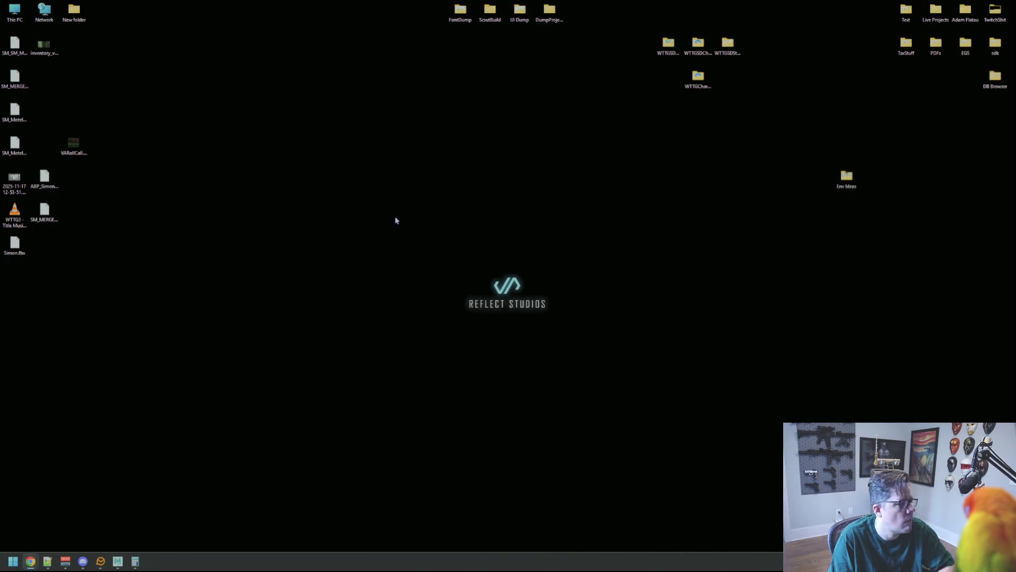
pyautogui.press('super')
pyautogui.write('epic')
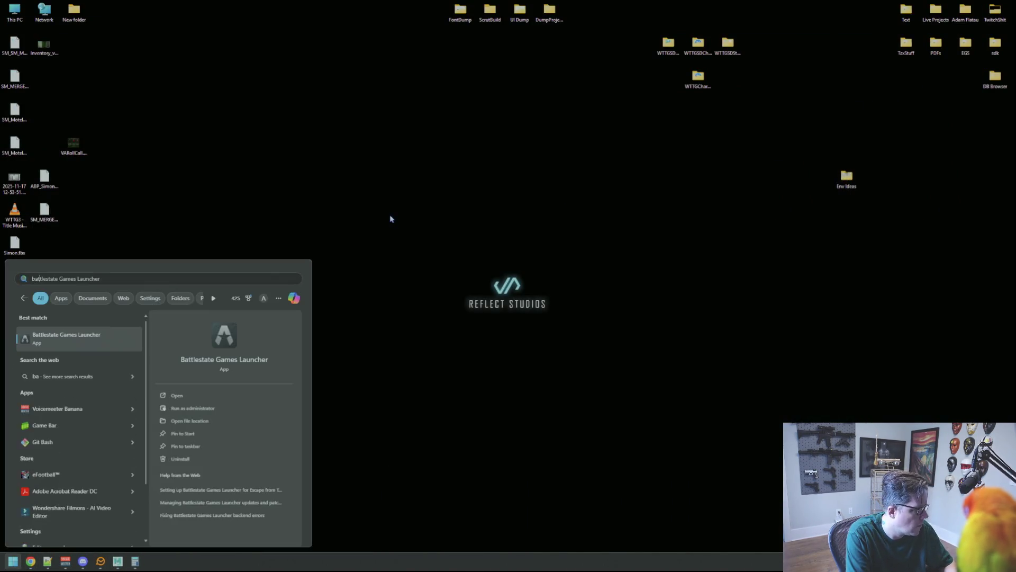
pyautogui.press('Return')
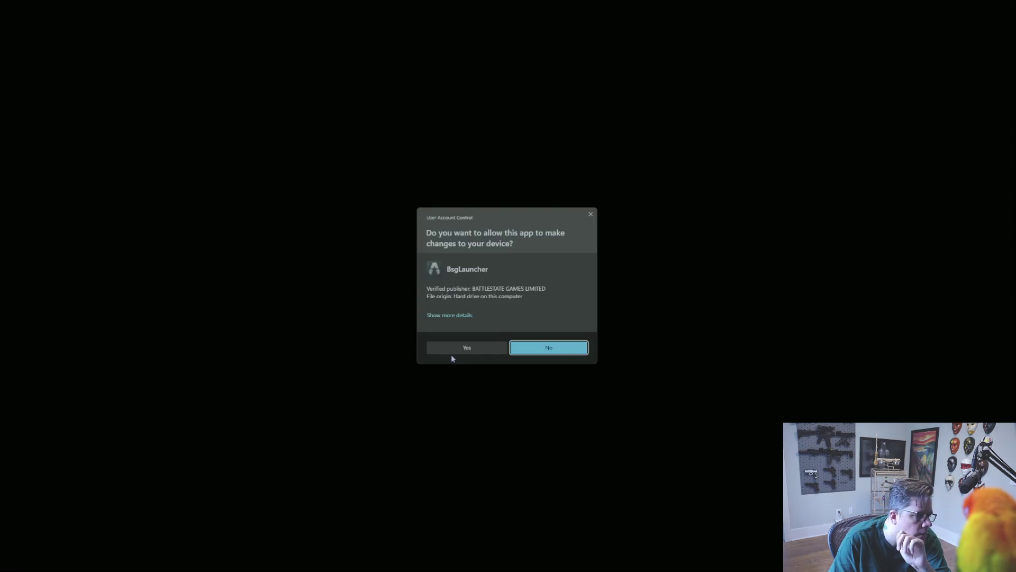
pyautogui.click(452, 351)
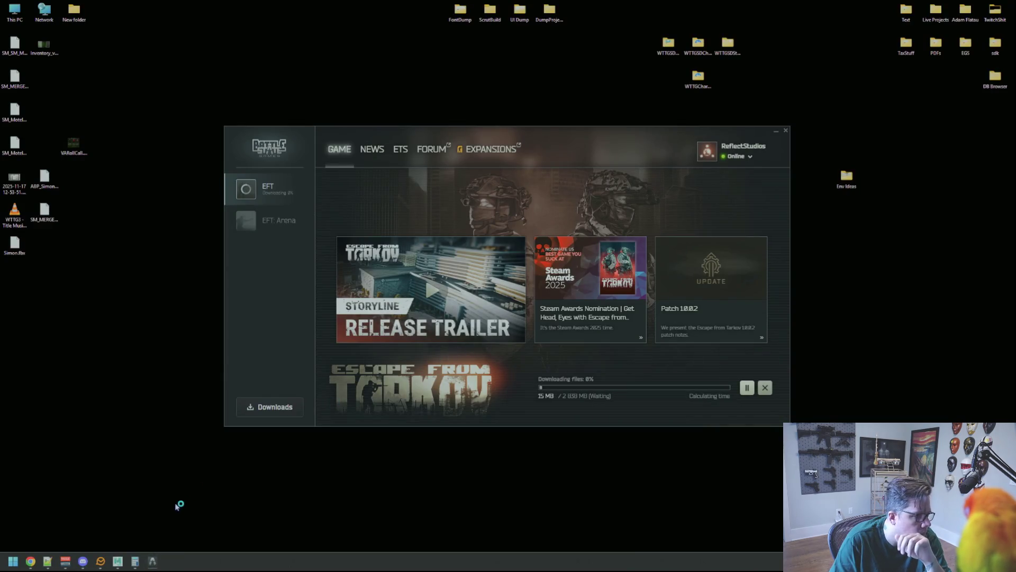
pyautogui.click(118, 561)
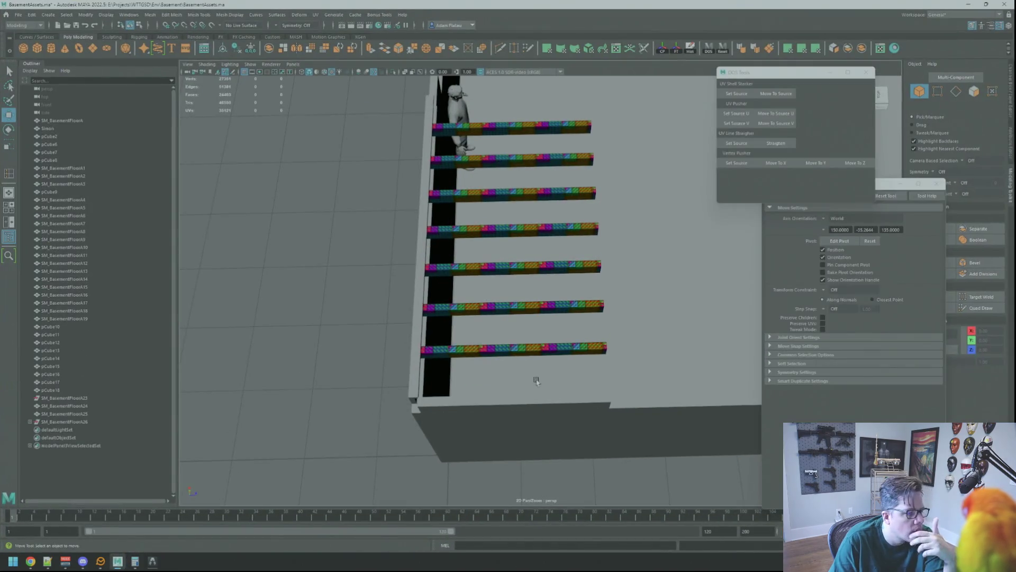
# - Isolate the polySurface1 beam mesh and inspect its corner
pyautogui.moveTo(537, 320)
pyautogui.keyDown('alt'); pyautogui.mouseDown()
pyautogui.moveTo(446, 321)
pyautogui.moveTo(592, 262)
pyautogui.mouseUp(); pyautogui.keyUp('alt')
pyautogui.press('q')
pyautogui.click(563, 276)
pyautogui.moveTo(562, 270); pyautogui.dragTo(557, 257, button='right')
pyautogui.press('f')
pyautogui.hotkey('ctrl', '1')
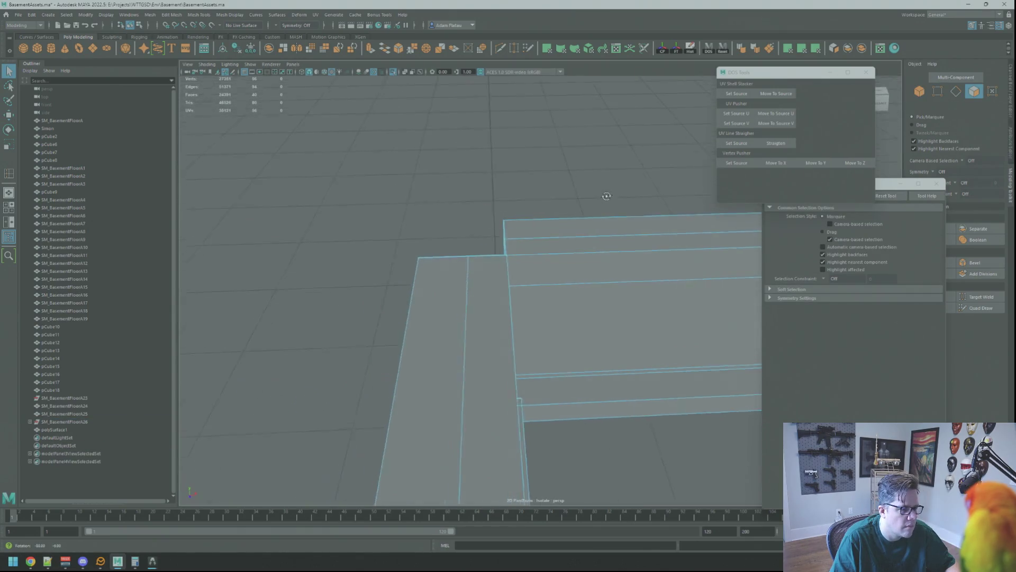
pyautogui.moveTo(528, 216)
pyautogui.keyDown('alt'); pyautogui.mouseDown()
pyautogui.moveTo(491, 194)
pyautogui.moveTo(503, 169)
pyautogui.mouseUp(); pyautogui.keyUp('alt')
# - Delete polySurface1 and show all scene geometry again
pyautogui.press('F8')
pyautogui.click(517, 158)
pyautogui.click(528, 211)
pyautogui.press('Delete')
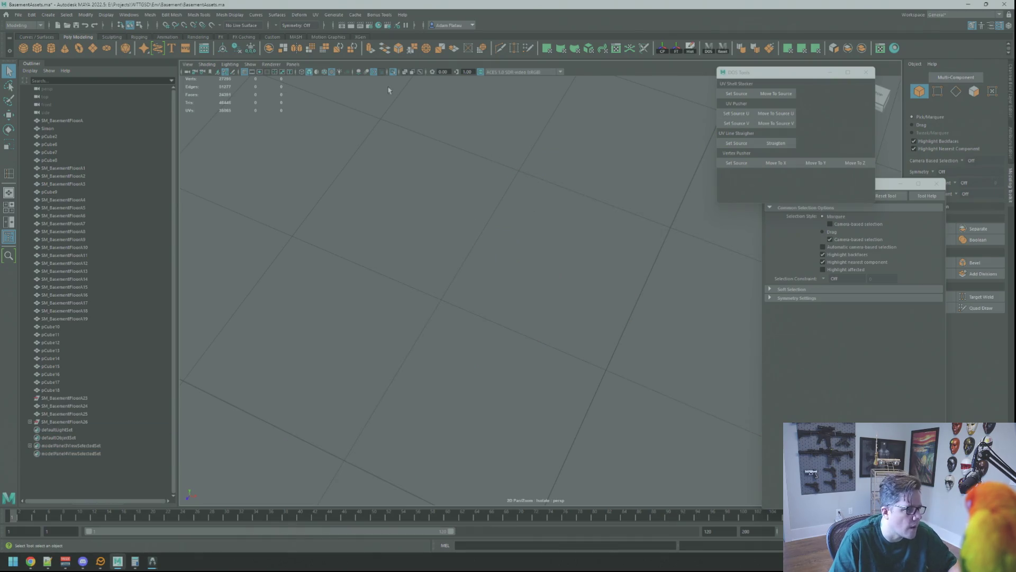
pyautogui.hotkey('ctrl', '1')
pyautogui.moveTo(553, 248)
pyautogui.keyDown('alt'); pyautogui.mouseDown()
pyautogui.moveTo(669, 231)
pyautogui.moveTo(584, 235)
pyautogui.mouseUp(); pyautogui.keyUp('alt')
# - Isolate pCube2 and SM_BasementFloorA25 and inspect one of their corner vertices
pyautogui.click(541, 258)
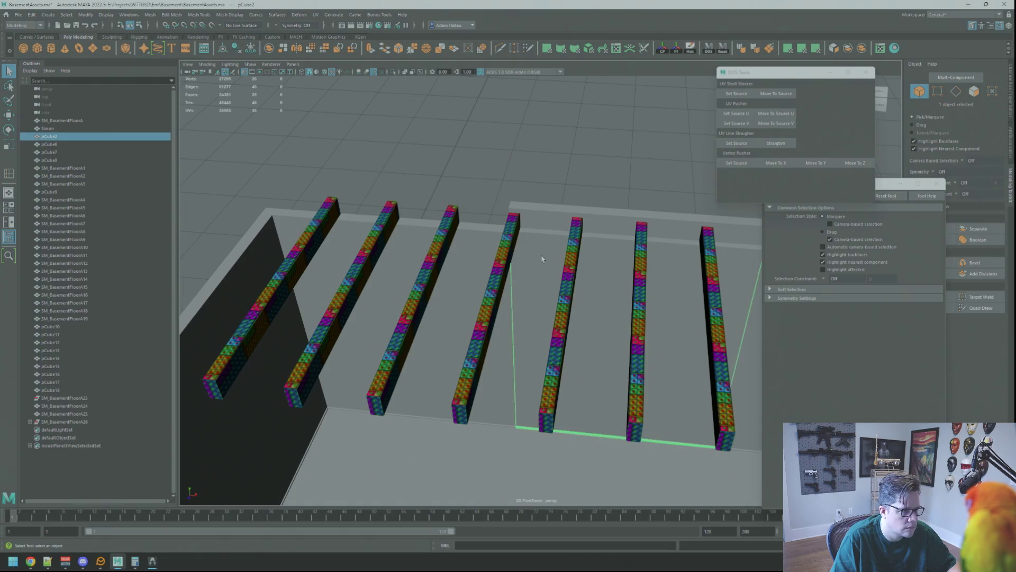
pyautogui.keyDown('shift'); pyautogui.click(544, 222); pyautogui.keyUp('shift')
pyautogui.click(393, 73)
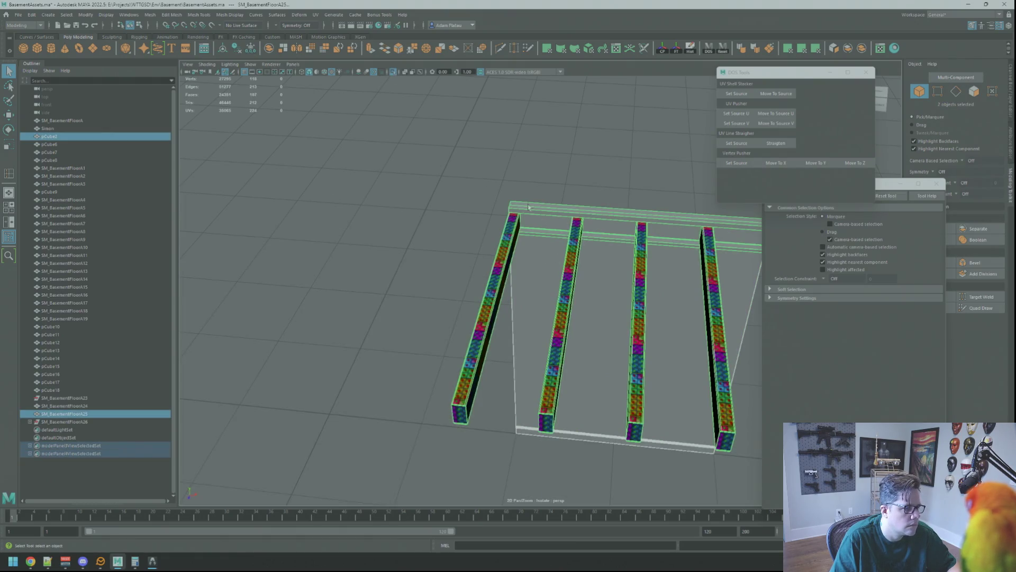
pyautogui.press('F9')
pyautogui.click(545, 427)
pyautogui.press('f')
pyautogui.moveTo(421, 208)
pyautogui.keyDown('alt'); pyautogui.mouseDown()
pyautogui.moveTo(481, 195)
pyautogui.moveTo(664, 209)
pyautogui.mouseUp(); pyautogui.keyUp('alt')
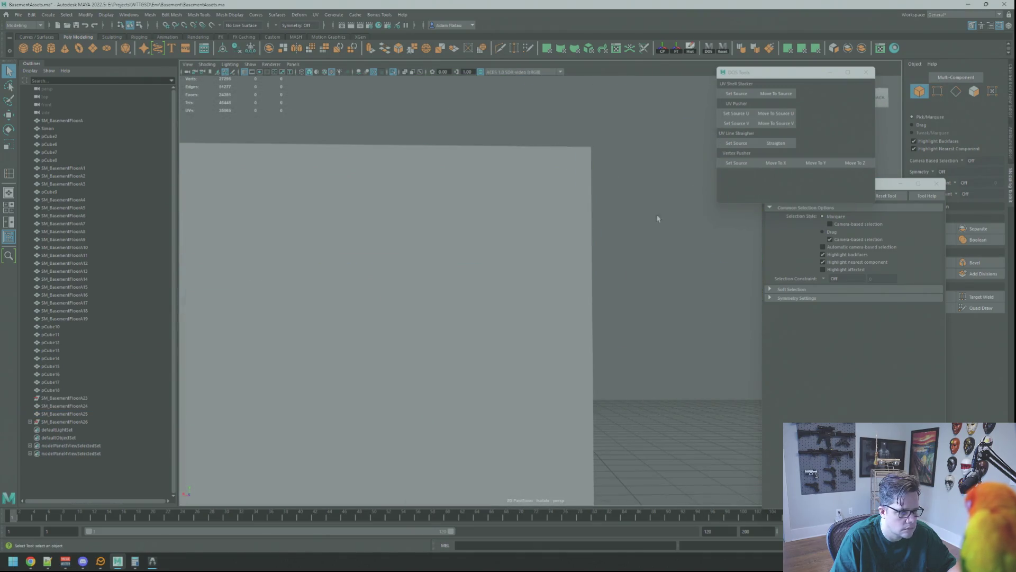
pyautogui.press('F8')
pyautogui.moveTo(572, 248)
pyautogui.keyDown('alt'); pyautogui.mouseDown()
pyautogui.moveTo(558, 273)
pyautogui.moveTo(476, 210)
pyautogui.moveTo(408, 213)
pyautogui.moveTo(419, 244)
pyautogui.moveTo(580, 232)
pyautogui.moveTo(527, 201)
pyautogui.moveTo(659, 179)
pyautogui.mouseUp(); pyautogui.keyUp('alt')
pyautogui.click(659, 180)
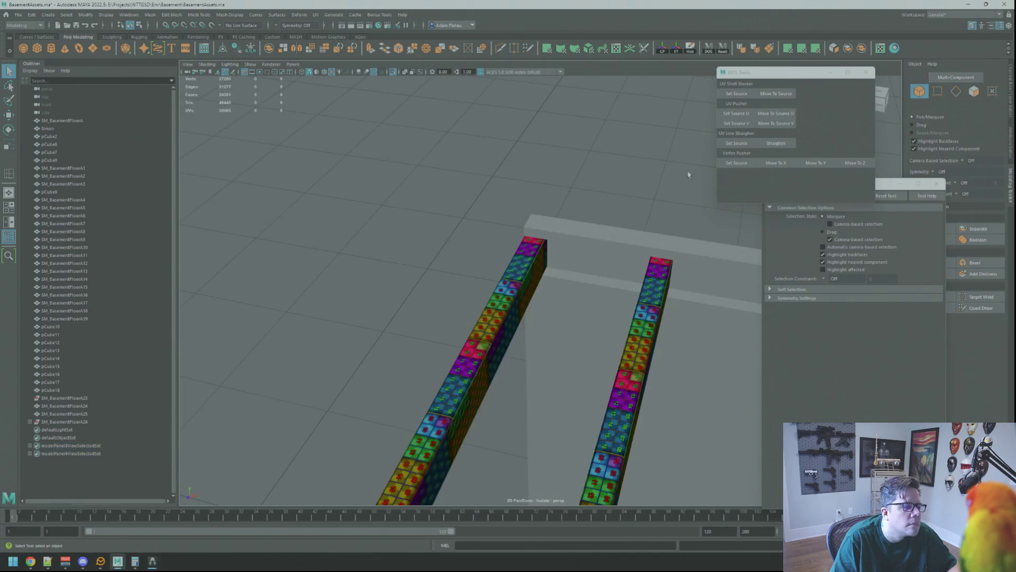
# - Check the launcher, then return to Maya and select SM_BasementFloorA25
pyautogui.click(968, 5)
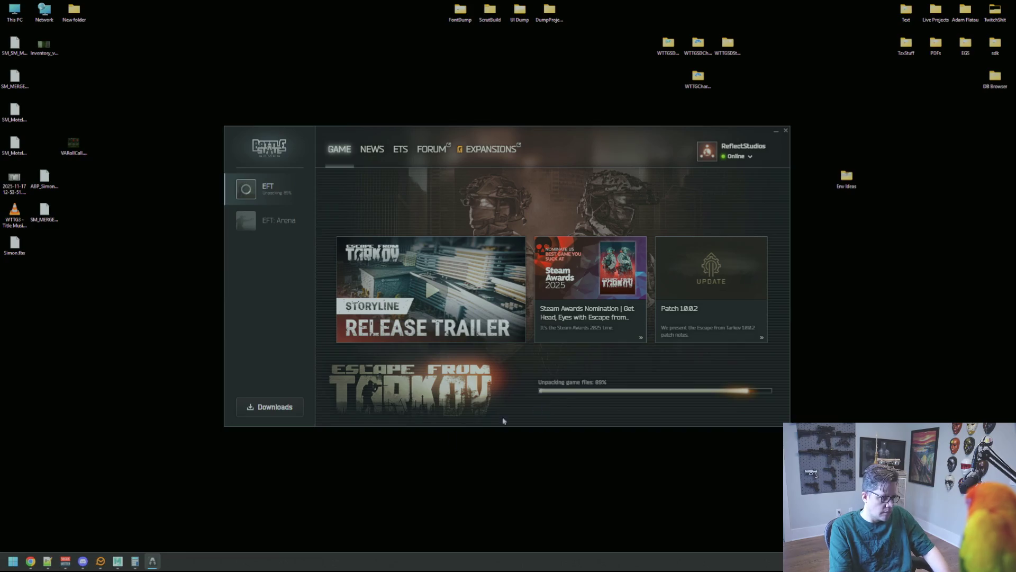
pyautogui.hotkey('alt', 'Tab')
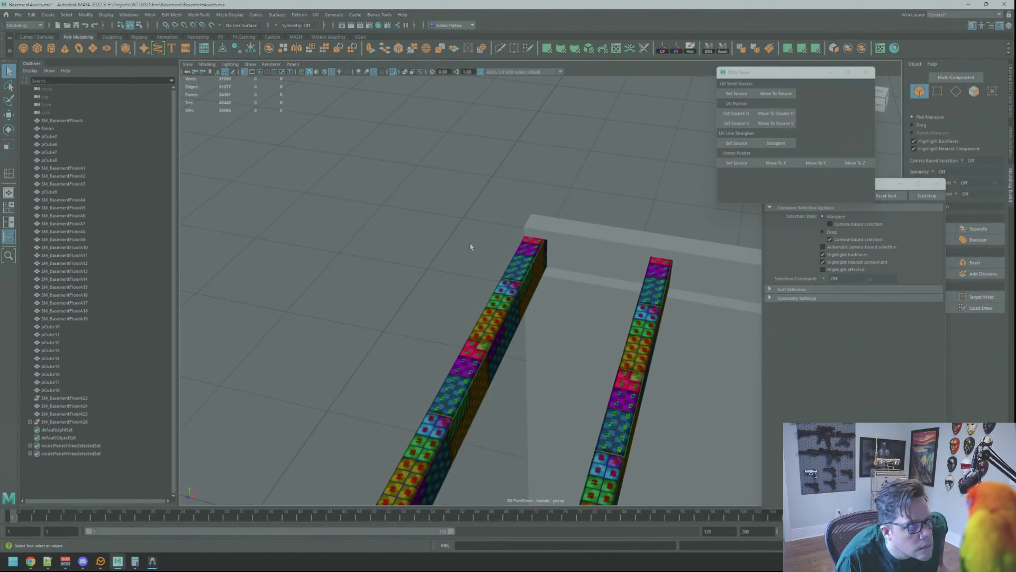
pyautogui.keyDown('alt'); pyautogui.moveTo(571, 255); pyautogui.dragTo(554, 160); pyautogui.keyUp('alt')
pyautogui.click(543, 291)
# - Show the whole scene again and select the wall object pCube6
pyautogui.press('f')
pyautogui.press('w')
pyautogui.keyDown('alt'); pyautogui.moveTo(508, 296); pyautogui.dragTo(483, 225); pyautogui.keyUp('alt')
pyautogui.click(389, 74)
pyautogui.moveTo(501, 150)
pyautogui.keyDown('alt'); pyautogui.mouseDown()
pyautogui.moveTo(573, 227)
pyautogui.moveTo(539, 256)
pyautogui.mouseUp(); pyautogui.keyUp('alt')
pyautogui.click(548, 247)
# - Frame the wall-edge beam and its posts from a higher view
pyautogui.scroll(5, 614, 255)
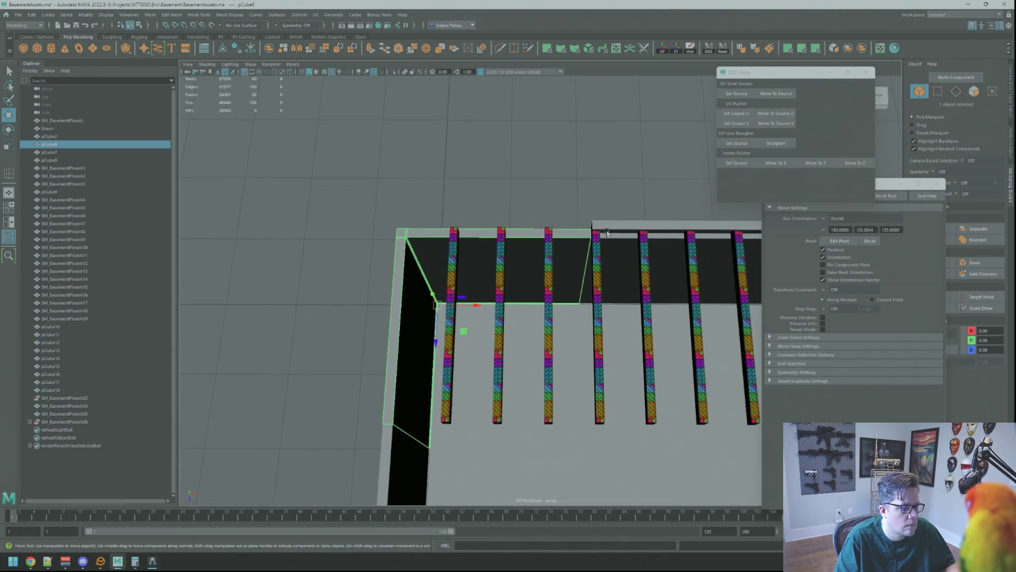
pyautogui.click(607, 233)
pyautogui.scroll(-5, 607, 234)
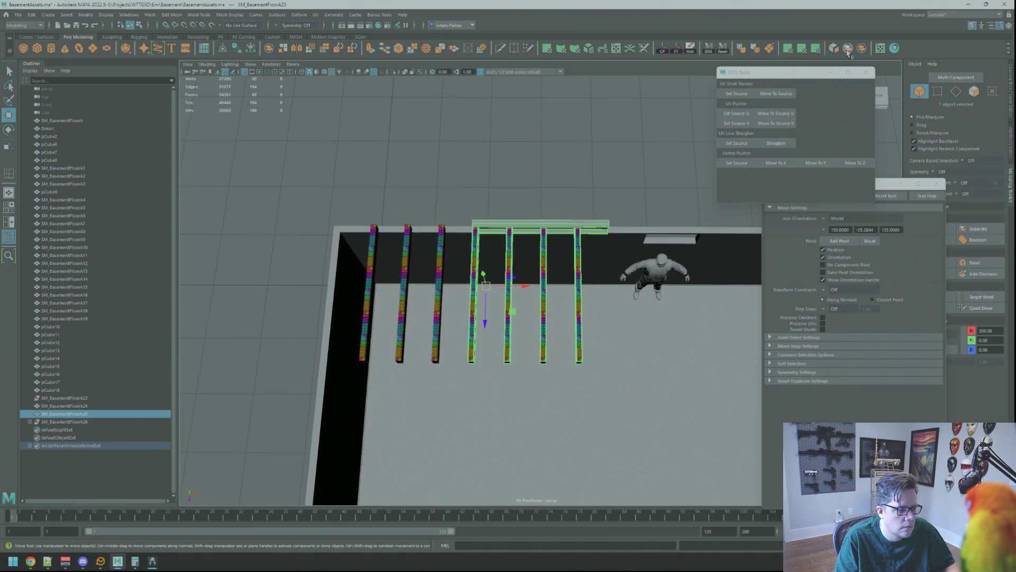
pyautogui.click(535, 191)
pyautogui.moveTo(535, 191)
pyautogui.keyDown('alt'); pyautogui.mouseDown(button='middle')
pyautogui.moveTo(535, 209)
pyautogui.moveTo(582, 227)
pyautogui.mouseUp(button='middle'); pyautogui.keyUp('alt')
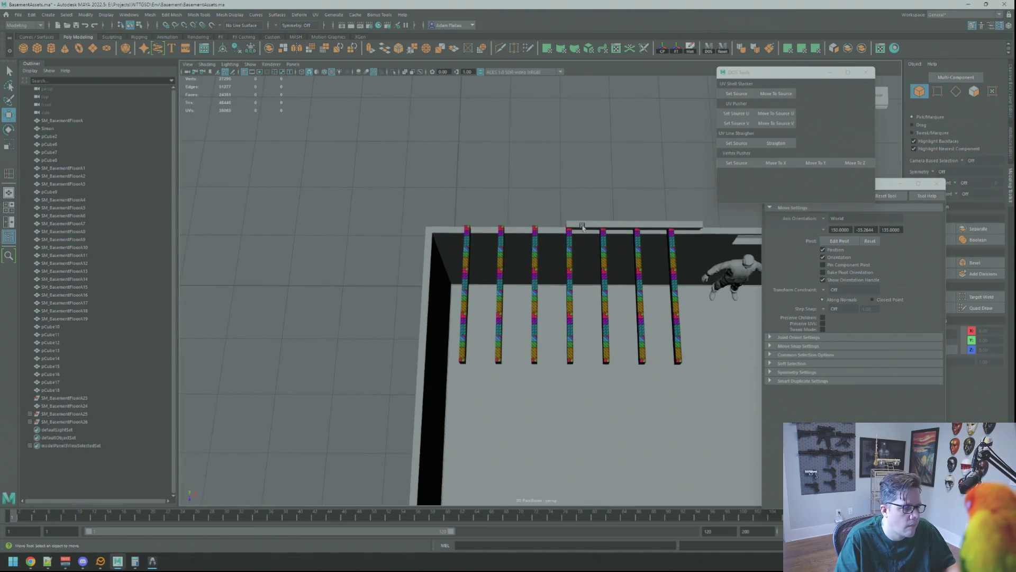
pyautogui.press('f')
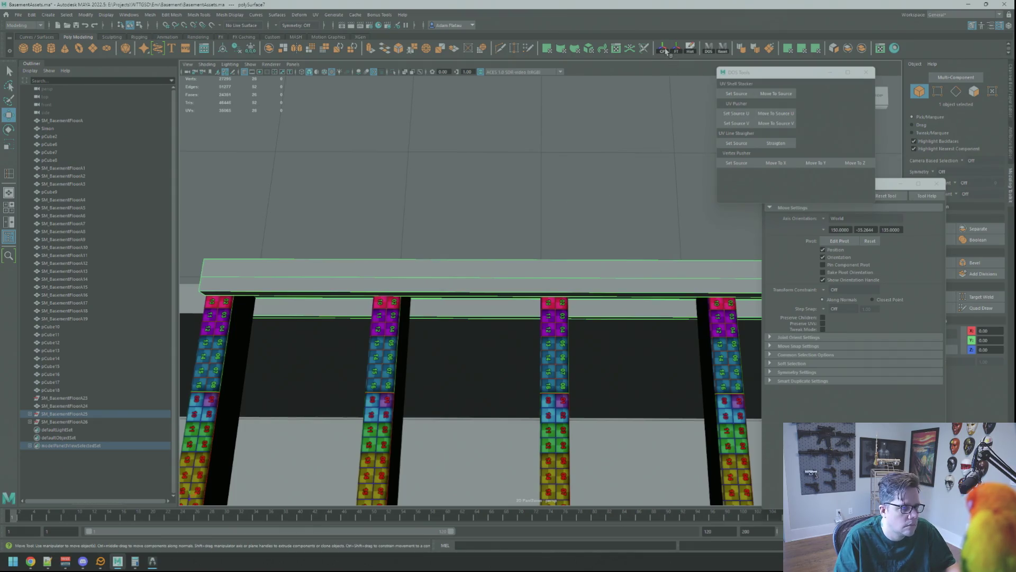
pyautogui.scroll(-5, 606, 208)
pyautogui.keyDown('alt'); pyautogui.moveTo(605, 209); pyautogui.dragTo(606, 169); pyautogui.keyUp('alt')
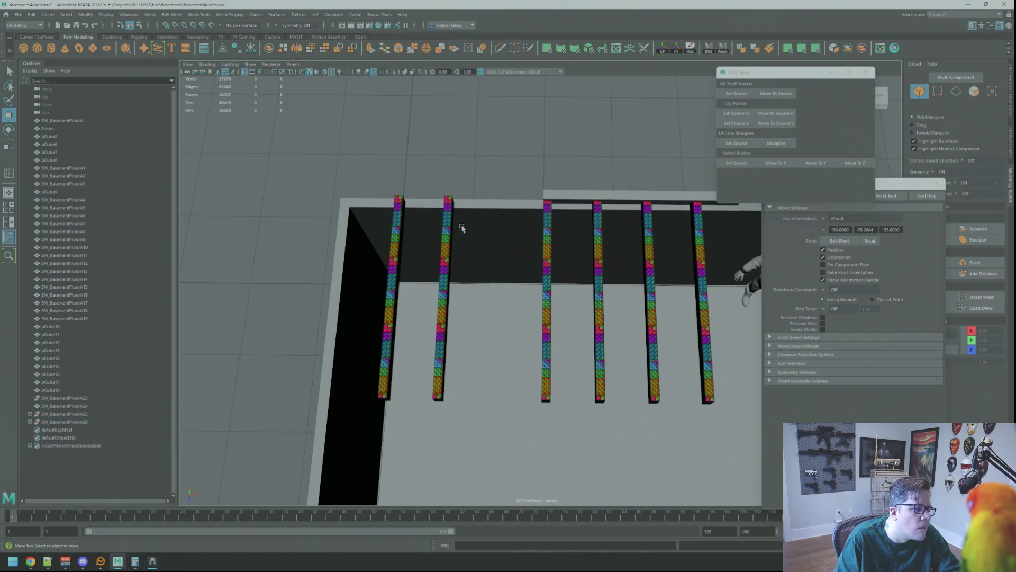
# - Remove the two leftmost posts and frame the end of the top wall-edge beam
pyautogui.hotkey('ctrl', 'z')
pyautogui.hotkey('ctrl', 'z')
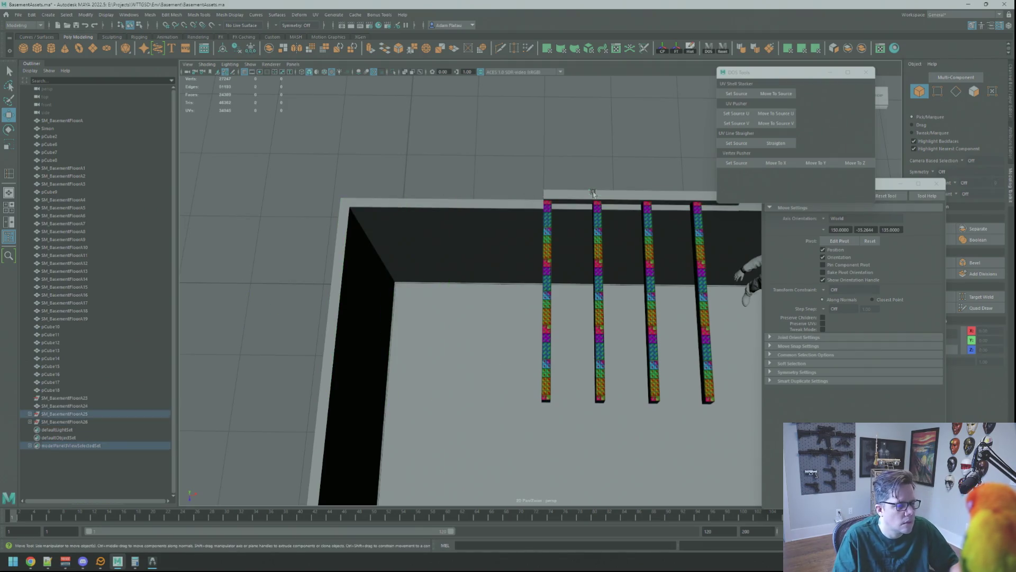
pyautogui.click(593, 194)
pyautogui.press('f')
pyautogui.scroll(-5, 590, 189)
pyautogui.moveTo(551, 227)
pyautogui.keyDown('alt'); pyautogui.mouseDown()
pyautogui.moveTo(626, 185)
pyautogui.moveTo(624, 197)
pyautogui.mouseUp(); pyautogui.keyUp('alt')
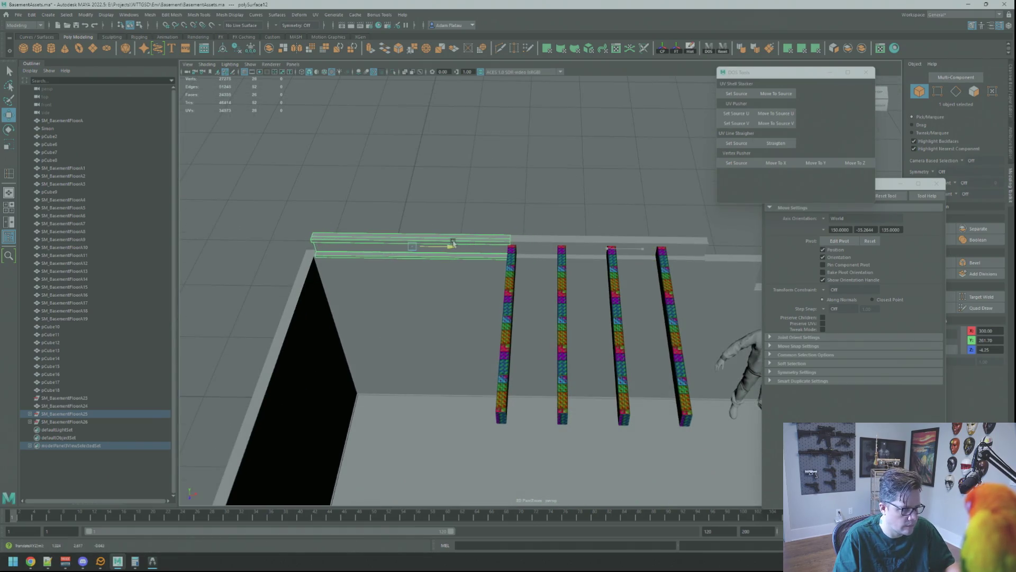
pyautogui.moveTo(450, 240)
pyautogui.keyDown('alt'); pyautogui.mouseDown(button='right')
pyautogui.moveTo(626, 215)
pyautogui.moveTo(519, 227)
pyautogui.moveTo(615, 255)
pyautogui.moveTo(580, 227)
pyautogui.moveTo(613, 234)
pyautogui.moveTo(565, 241)
pyautogui.moveTo(784, 275)
pyautogui.moveTo(669, 243)
pyautogui.moveTo(556, 249)
pyautogui.moveTo(590, 265)
pyautogui.moveTo(595, 223)
pyautogui.mouseUp(button='right'); pyautogui.keyUp('alt')
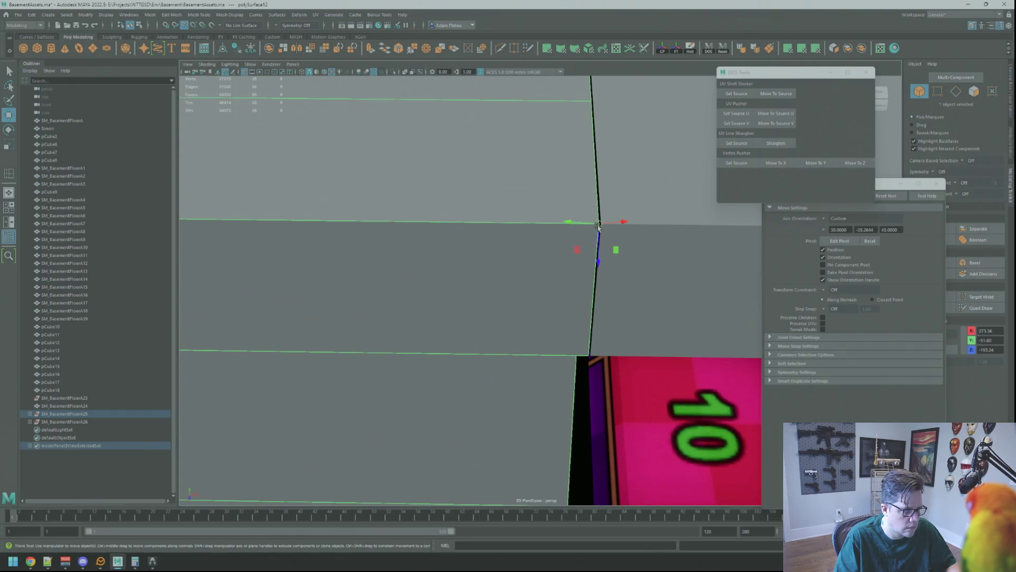
# - Inspect the box at the wall corner, deselect it, and view the beam beside the four posts
pyautogui.scroll(-5, 602, 225)
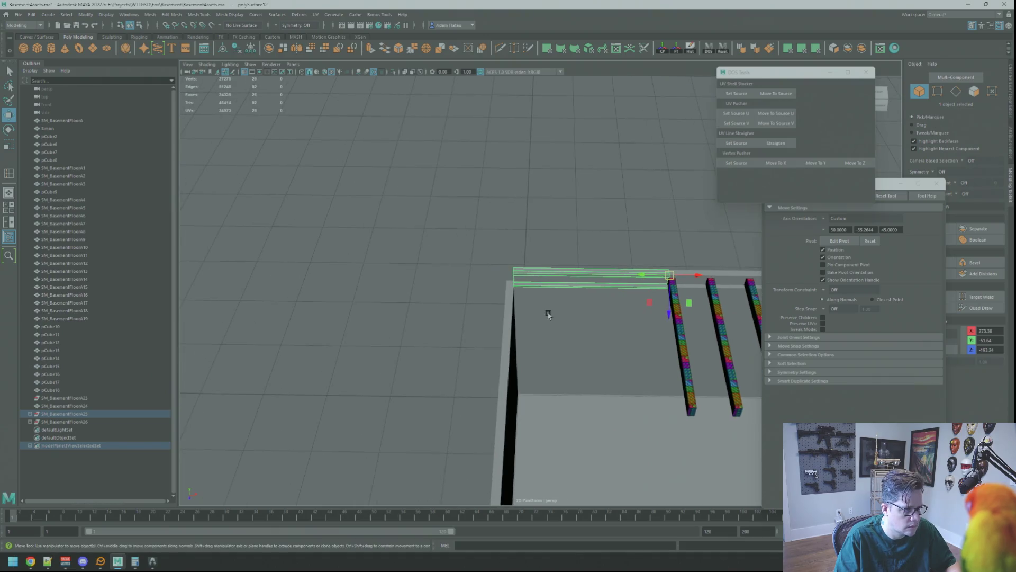
pyautogui.moveTo(502, 259)
pyautogui.keyDown('alt'); pyautogui.mouseDown(button='right')
pyautogui.moveTo(667, 227)
pyautogui.moveTo(863, 316)
pyautogui.mouseUp(button='right'); pyautogui.keyUp('alt')
pyautogui.moveTo(657, 282)
pyautogui.keyDown('alt'); pyautogui.mouseDown()
pyautogui.moveTo(585, 264)
pyautogui.moveTo(656, 277)
pyautogui.moveTo(600, 281)
pyautogui.moveTo(674, 290)
pyautogui.moveTo(626, 286)
pyautogui.moveTo(506, 308)
pyautogui.moveTo(386, 291)
pyautogui.moveTo(424, 243)
pyautogui.moveTo(439, 281)
pyautogui.moveTo(503, 318)
pyautogui.moveTo(619, 287)
pyautogui.moveTo(644, 297)
pyautogui.moveTo(571, 315)
pyautogui.moveTo(455, 290)
pyautogui.moveTo(566, 264)
pyautogui.moveTo(466, 214)
pyautogui.moveTo(626, 261)
pyautogui.moveTo(573, 251)
pyautogui.moveTo(481, 275)
pyautogui.moveTo(565, 263)
pyautogui.moveTo(604, 281)
pyautogui.moveTo(515, 261)
pyautogui.moveTo(582, 254)
pyautogui.mouseUp(); pyautogui.keyUp('alt')
pyautogui.moveTo(582, 254)
pyautogui.keyDown('alt'); pyautogui.mouseDown(button='right')
pyautogui.moveTo(628, 252)
pyautogui.moveTo(609, 244)
pyautogui.mouseUp(button='right'); pyautogui.keyUp('alt')
pyautogui.moveTo(609, 243)
pyautogui.keyDown('alt'); pyautogui.mouseDown()
pyautogui.moveTo(588, 209)
pyautogui.moveTo(563, 220)
pyautogui.moveTo(622, 211)
pyautogui.mouseUp(); pyautogui.keyUp('alt')
pyautogui.click(604, 227)
pyautogui.keyDown('alt'); pyautogui.moveTo(497, 226); pyautogui.dragTo(578, 227, button='right'); pyautogui.keyUp('alt')
pyautogui.moveTo(578, 227)
pyautogui.keyDown('alt'); pyautogui.mouseDown()
pyautogui.moveTo(522, 226)
pyautogui.moveTo(579, 256)
pyautogui.moveTo(640, 261)
pyautogui.moveTo(616, 270)
pyautogui.mouseUp(); pyautogui.keyUp('alt')
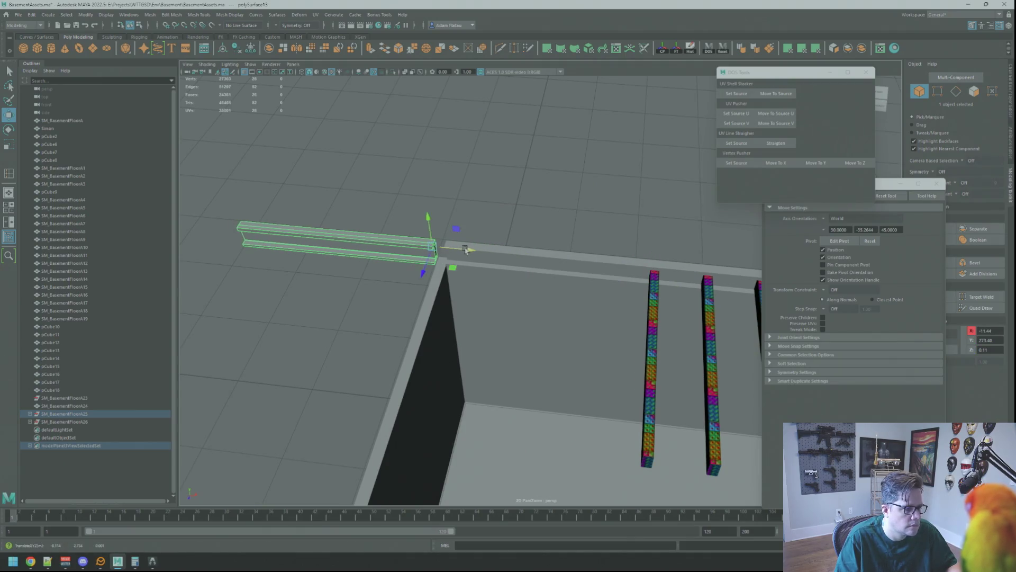
# - Rotate the corner beam 90° down the wall edge
pyautogui.press('e')
pyautogui.moveTo(439, 271); pyautogui.dragTo(488, 262)
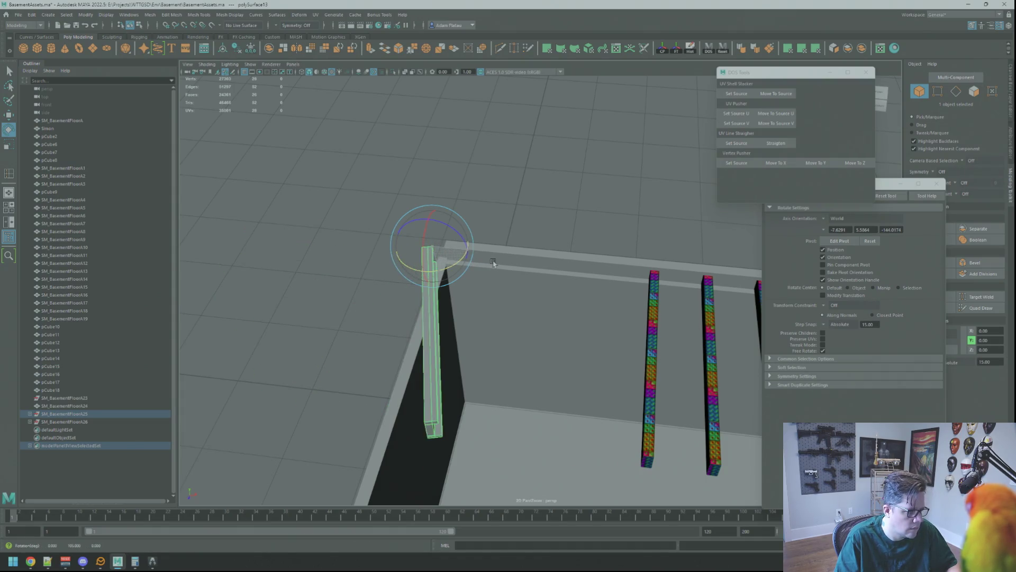
pyautogui.press('f')
pyautogui.press('w')
pyautogui.moveTo(490, 263)
pyautogui.keyDown('alt'); pyautogui.mouseDown()
pyautogui.moveTo(463, 277)
pyautogui.moveTo(439, 249)
pyautogui.moveTo(446, 273)
pyautogui.moveTo(445, 263)
pyautogui.moveTo(552, 276)
pyautogui.mouseUp(); pyautogui.keyUp('alt')
# - Delete the rotated corner beam and view the joists beside the character
pyautogui.press('Delete')
pyautogui.moveTo(643, 310)
pyautogui.keyDown('alt'); pyautogui.mouseDown()
pyautogui.moveTo(586, 297)
pyautogui.moveTo(524, 236)
pyautogui.moveTo(564, 229)
pyautogui.mouseUp(); pyautogui.keyUp('alt')
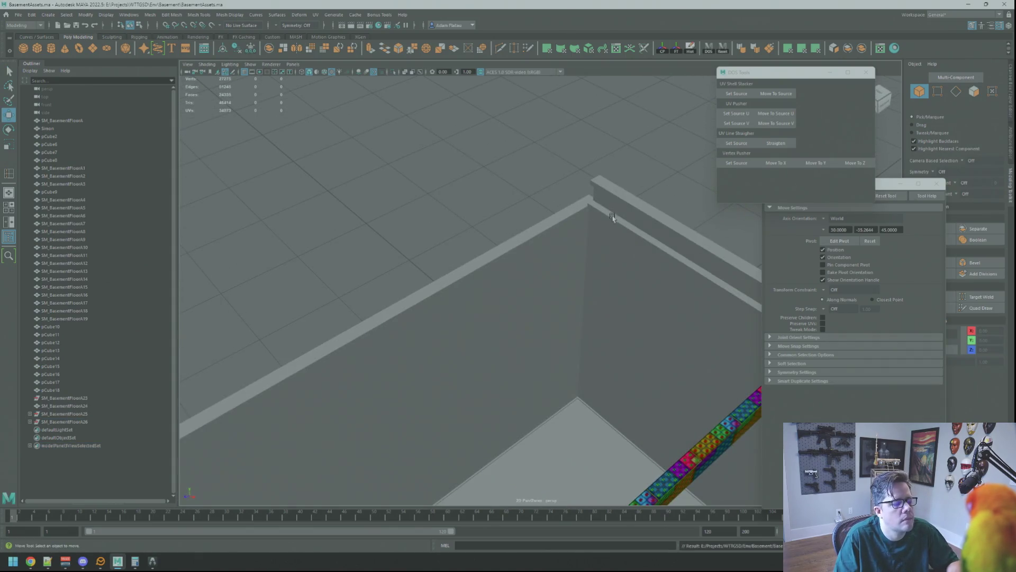
pyautogui.scroll(-3, 612, 217)
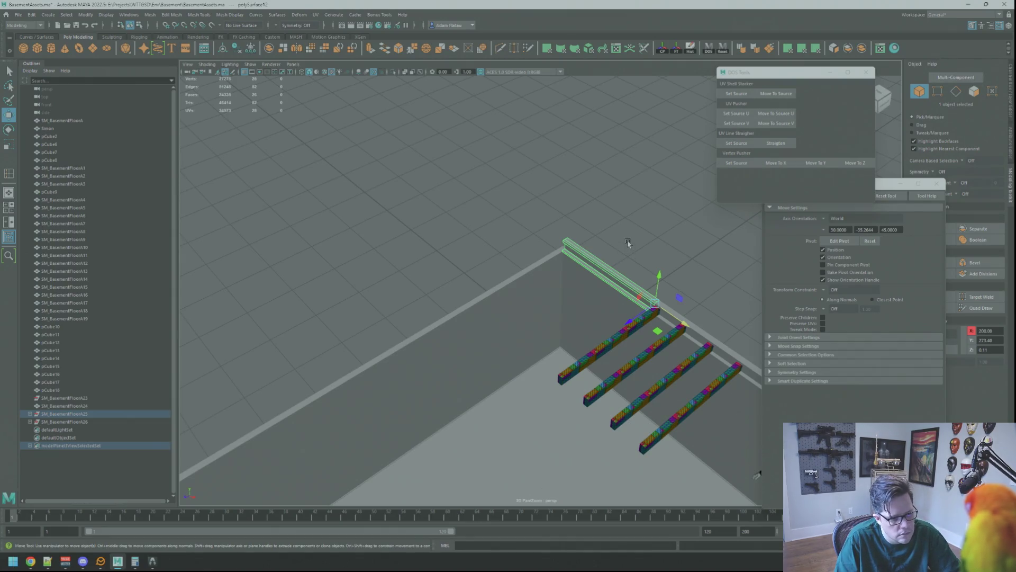
pyautogui.keyDown('alt'); pyautogui.moveTo(615, 271); pyautogui.dragTo(522, 263); pyautogui.keyUp('alt')
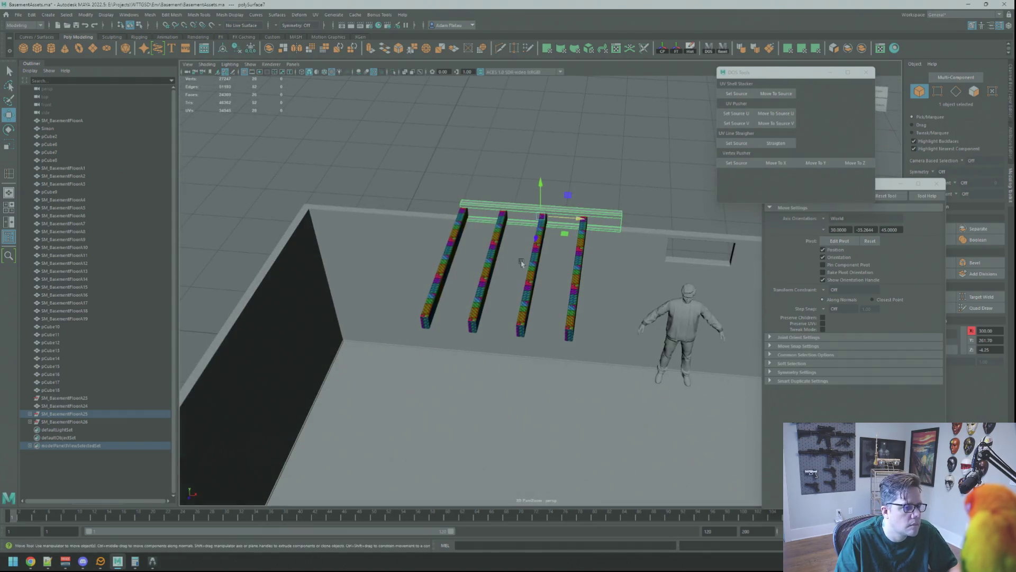
pyautogui.press('q')
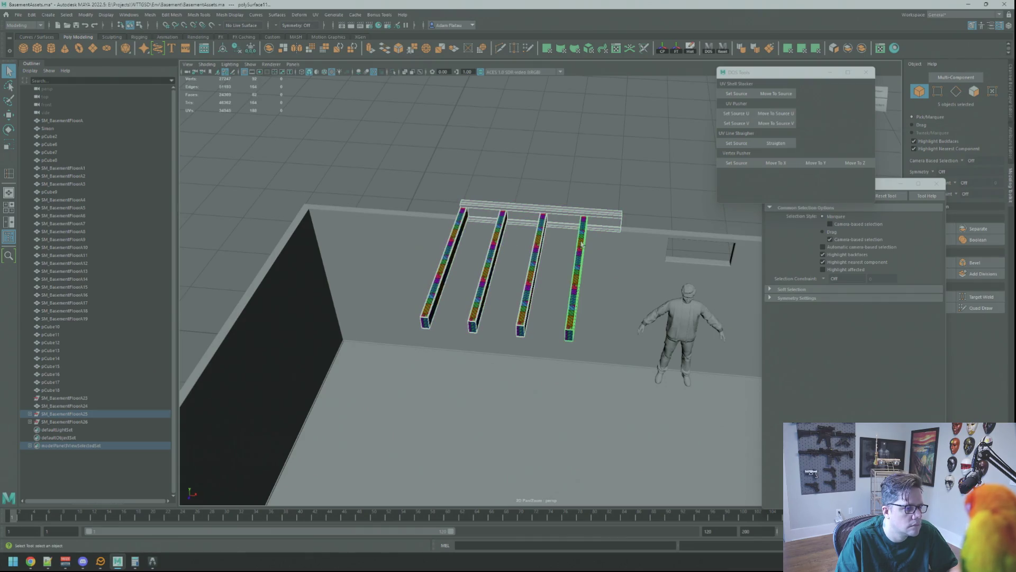
# - Duplicate the joist set and move the copy left along X
pyautogui.press('w')
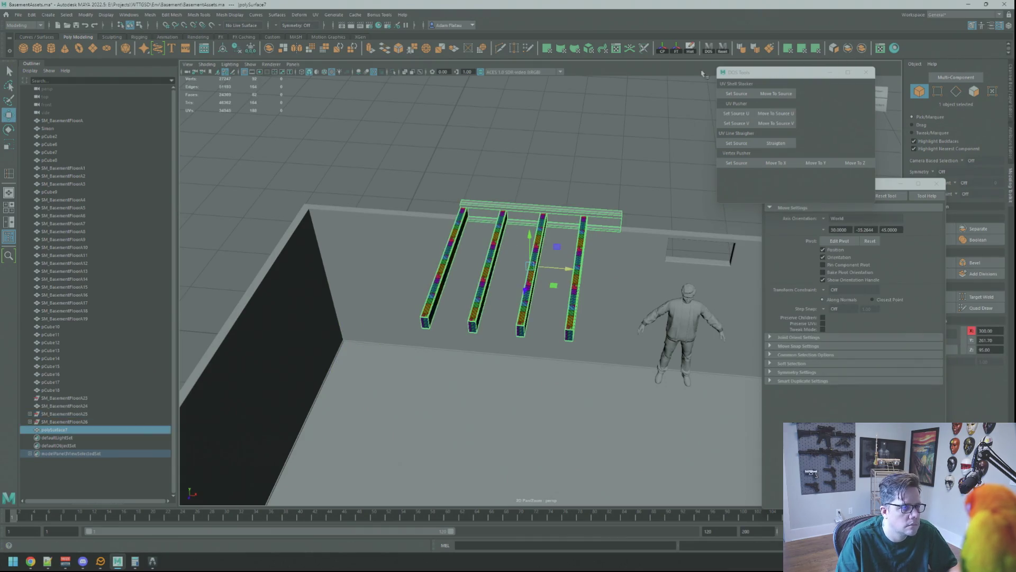
pyautogui.moveTo(625, 122)
pyautogui.keyDown('alt'); pyautogui.mouseDown()
pyautogui.moveTo(582, 154)
pyautogui.moveTo(528, 154)
pyautogui.moveTo(582, 156)
pyautogui.moveTo(562, 178)
pyautogui.mouseUp(); pyautogui.keyUp('alt')
pyautogui.hotkey('ctrl', 'd')
pyautogui.moveTo(573, 256); pyautogui.dragTo(430, 252)
pyautogui.press('f')
pyautogui.moveTo(499, 166)
pyautogui.keyDown('alt'); pyautogui.mouseDown(button='right')
pyautogui.moveTo(483, 243)
pyautogui.moveTo(520, 261)
pyautogui.moveTo(465, 222)
pyautogui.mouseUp(button='right'); pyautogui.keyUp('alt')
pyautogui.scroll(5, 455, 217)
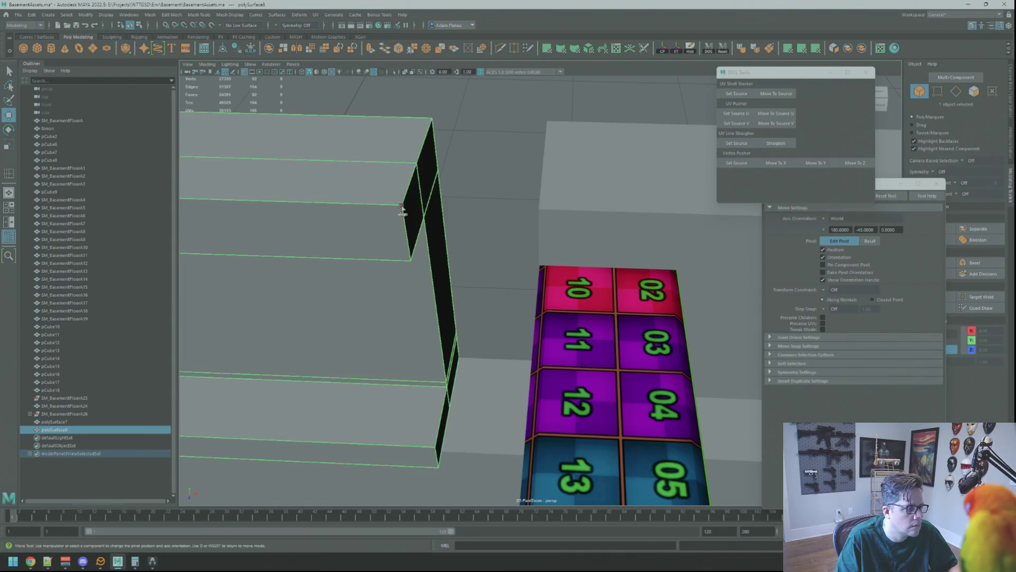
# - Vertex-snap the copy's corner onto the box corner and inspect the beams from high and low views
pyautogui.moveTo(405, 212); pyautogui.dragTo(509, 206)
pyautogui.moveTo(594, 157); pyautogui.dragTo(588, 133, button='right')
pyautogui.press('q')
pyautogui.scroll(-8, 561, 211)
pyautogui.scroll(-6, 549, 238)
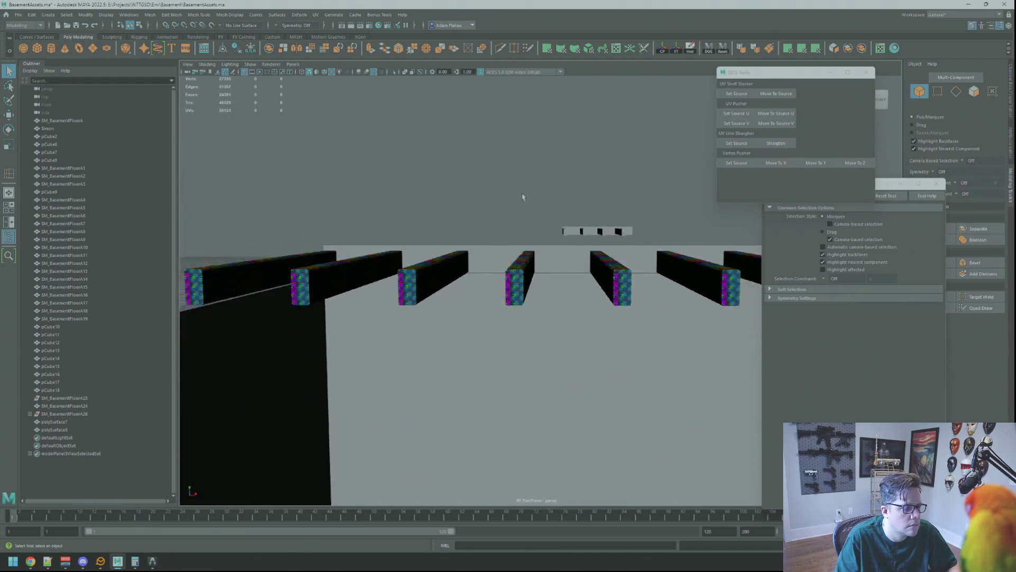
pyautogui.moveTo(526, 208)
pyautogui.keyDown('alt'); pyautogui.mouseDown()
pyautogui.moveTo(489, 238)
pyautogui.moveTo(461, 218)
pyautogui.mouseUp(); pyautogui.keyUp('alt')
pyautogui.scroll(5, 531, 219)
pyautogui.moveTo(531, 218)
pyautogui.keyDown('alt'); pyautogui.mouseDown()
pyautogui.moveTo(504, 220)
pyautogui.moveTo(612, 208)
pyautogui.moveTo(411, 238)
pyautogui.moveTo(352, 233)
pyautogui.moveTo(431, 221)
pyautogui.moveTo(662, 229)
pyautogui.moveTo(534, 235)
pyautogui.moveTo(534, 223)
pyautogui.moveTo(506, 221)
pyautogui.moveTo(500, 250)
pyautogui.mouseUp(); pyautogui.keyUp('alt')
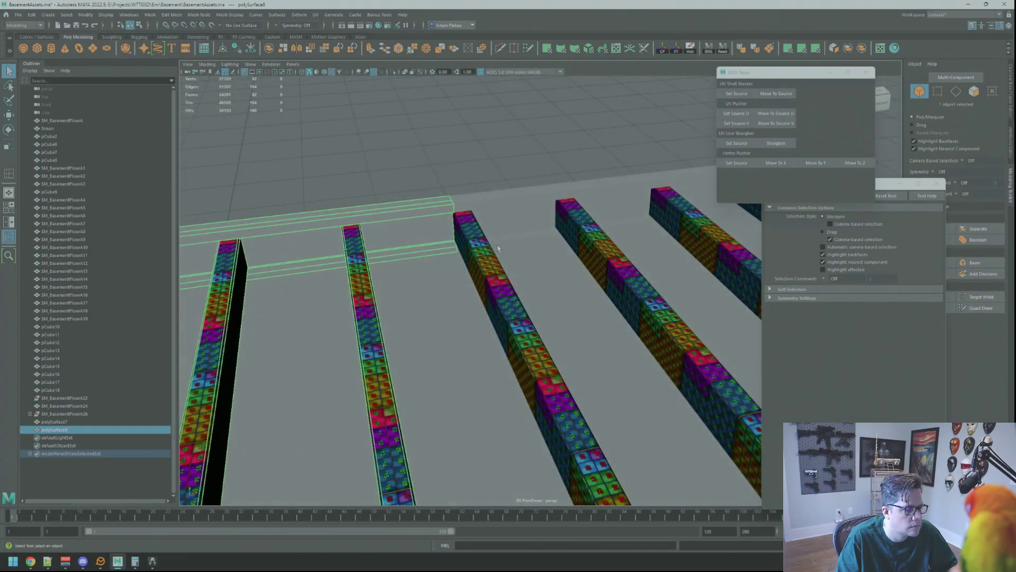
# - Delete the duplicate beams and select the original joist set polySurface7
pyautogui.press('Delete')
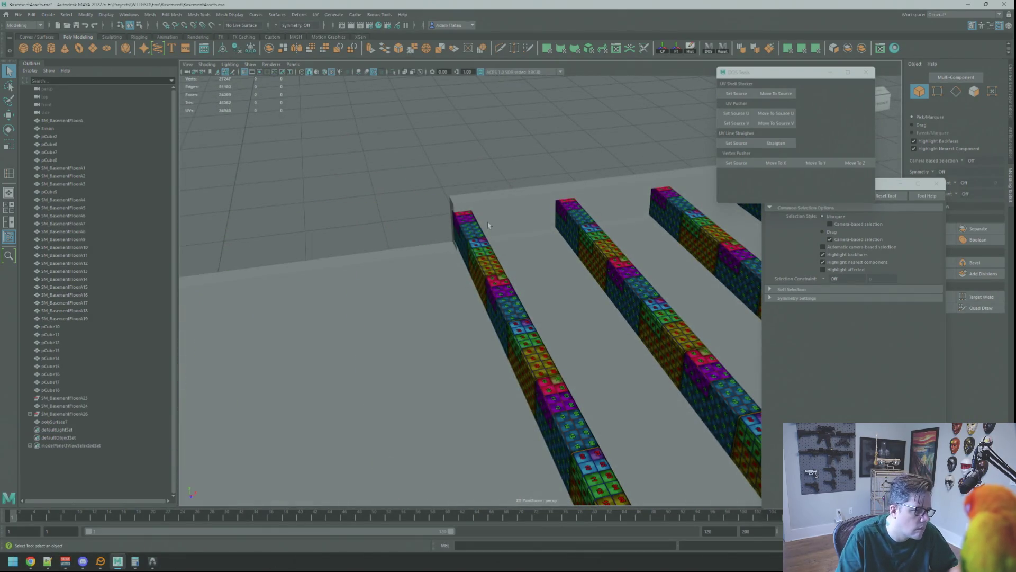
pyautogui.moveTo(499, 237)
pyautogui.keyDown('alt'); pyautogui.mouseDown()
pyautogui.moveTo(533, 237)
pyautogui.moveTo(534, 226)
pyautogui.moveTo(534, 249)
pyautogui.moveTo(573, 250)
pyautogui.moveTo(518, 249)
pyautogui.mouseUp(); pyautogui.keyUp('alt')
pyautogui.click(533, 237)
pyautogui.press('f')
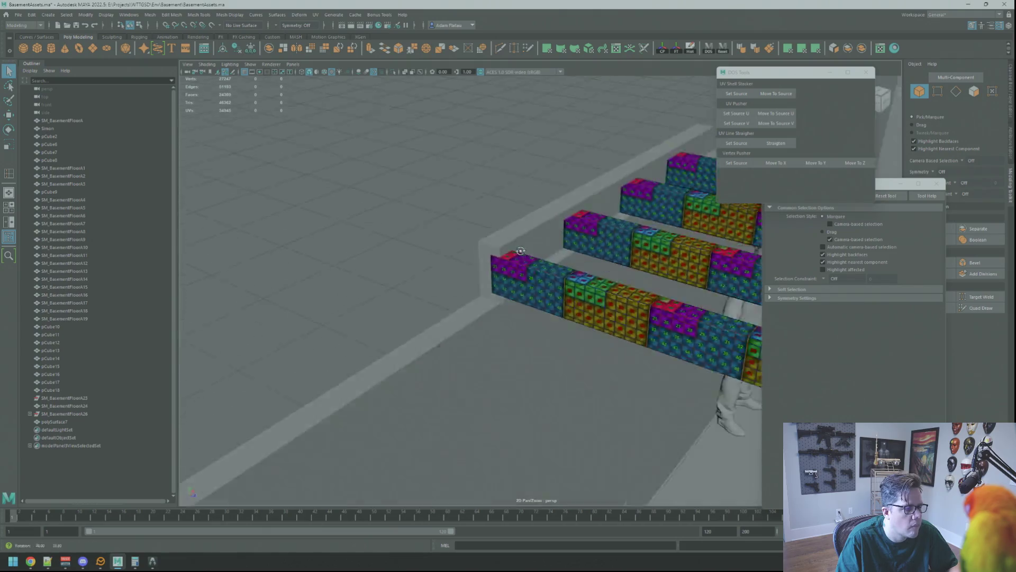
pyautogui.press('w')
pyautogui.moveTo(504, 245)
pyautogui.keyDown('alt'); pyautogui.mouseDown()
pyautogui.moveTo(632, 263)
pyautogui.moveTo(529, 268)
pyautogui.moveTo(471, 245)
pyautogui.moveTo(426, 206)
pyautogui.moveTo(502, 225)
pyautogui.moveTo(465, 238)
pyautogui.moveTo(480, 287)
pyautogui.mouseUp(); pyautogui.keyUp('alt')
# - Set the joists' pivot to world-oriented axes and reposition it
pyautogui.press('d')
pyautogui.keyDown('alt'); pyautogui.moveTo(607, 302); pyautogui.dragTo(613, 265); pyautogui.keyUp('alt')
pyautogui.moveTo(612, 265)
pyautogui.mouseDown(button='right')
pyautogui.moveTo(680, 254)
pyautogui.moveTo(535, 266)
pyautogui.mouseUp(button='right')
pyautogui.keyDown('alt'); pyautogui.moveTo(561, 257); pyautogui.dragTo(527, 284); pyautogui.keyUp('alt')
pyautogui.scroll(8, 492, 277)
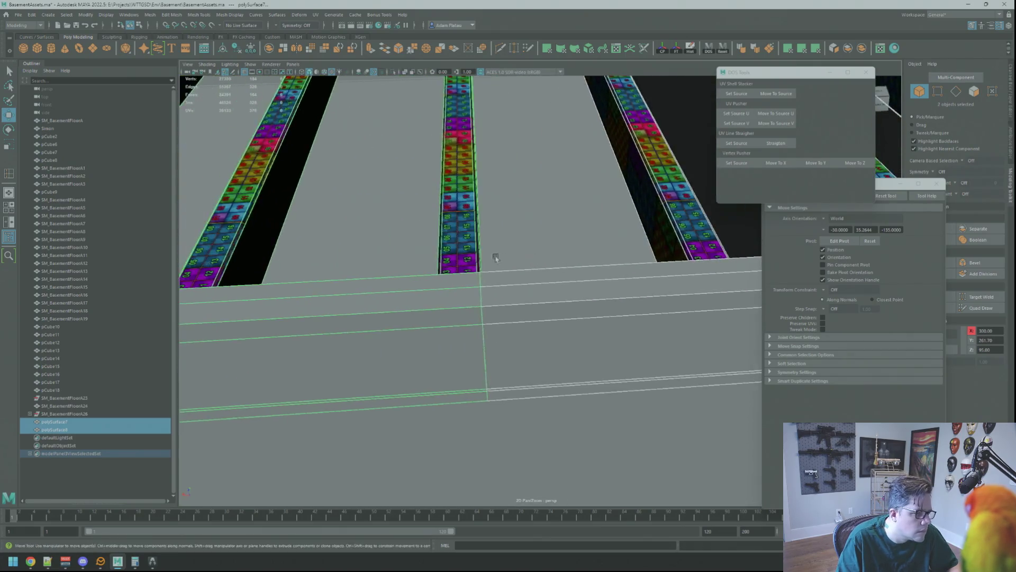
pyautogui.scroll(-5, 573, 274)
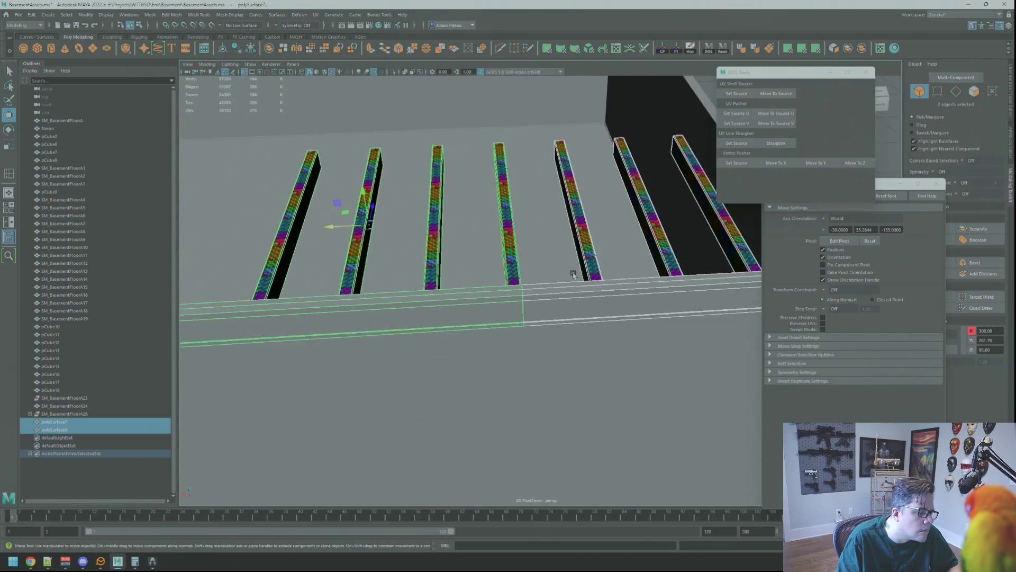
pyautogui.scroll(-10, 574, 273)
# - Clear the joist selection and minimize the Maya window
pyautogui.rightClick(694, 288)
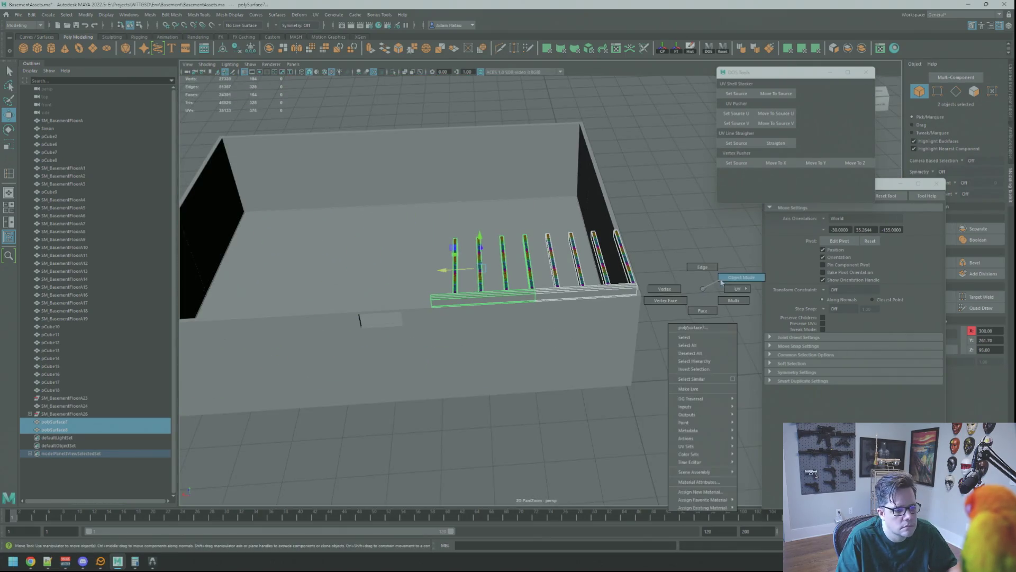
pyautogui.click(703, 288)
pyautogui.moveTo(703, 288)
pyautogui.keyDown('alt'); pyautogui.mouseDown()
pyautogui.moveTo(578, 269)
pyautogui.moveTo(488, 272)
pyautogui.mouseUp(); pyautogui.keyUp('alt')
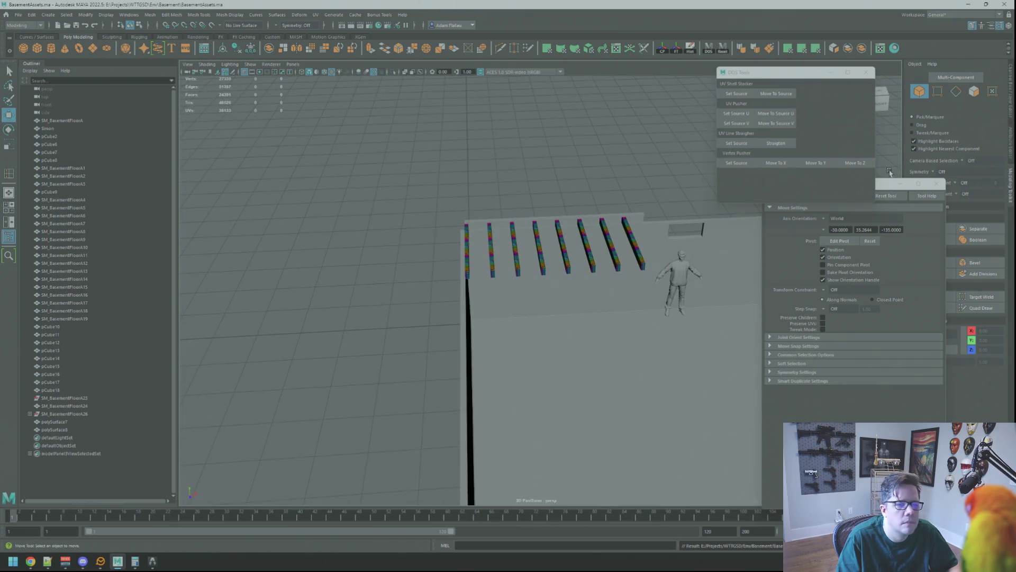
pyautogui.click(969, 4)
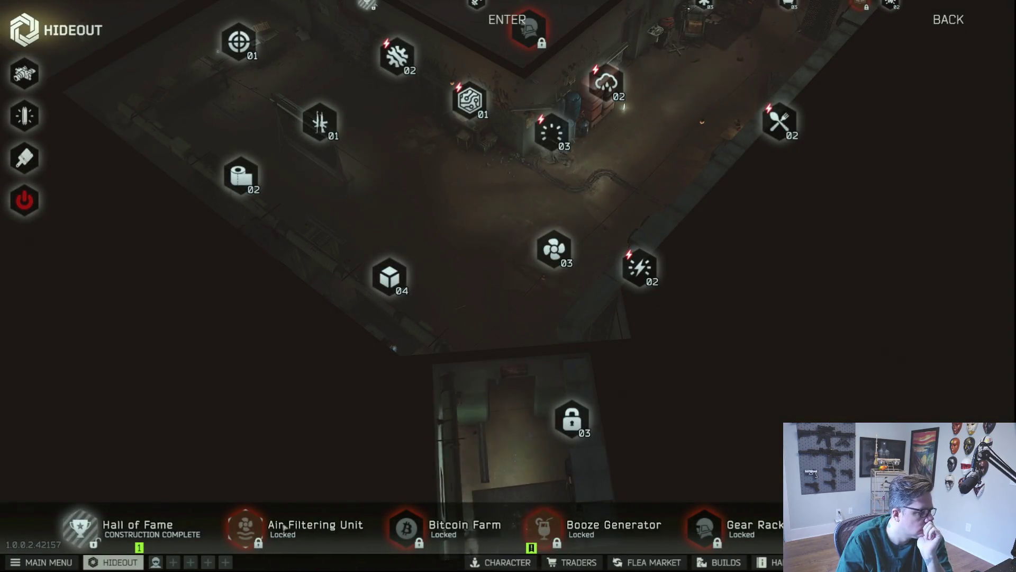
# - Turn on the hideout generator and install the Hall of Fame
pyautogui.click(100, 527)
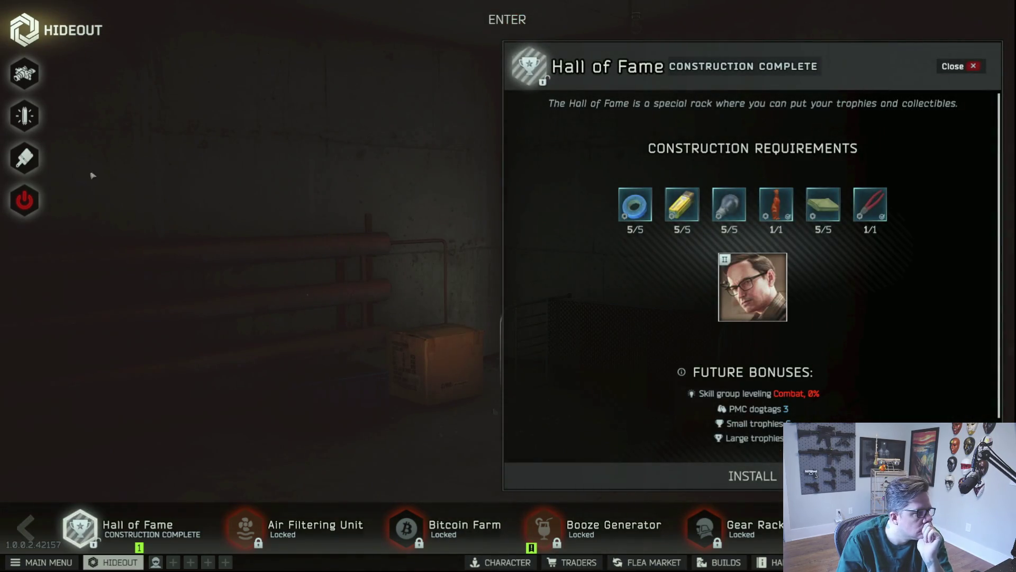
pyautogui.click(24, 200)
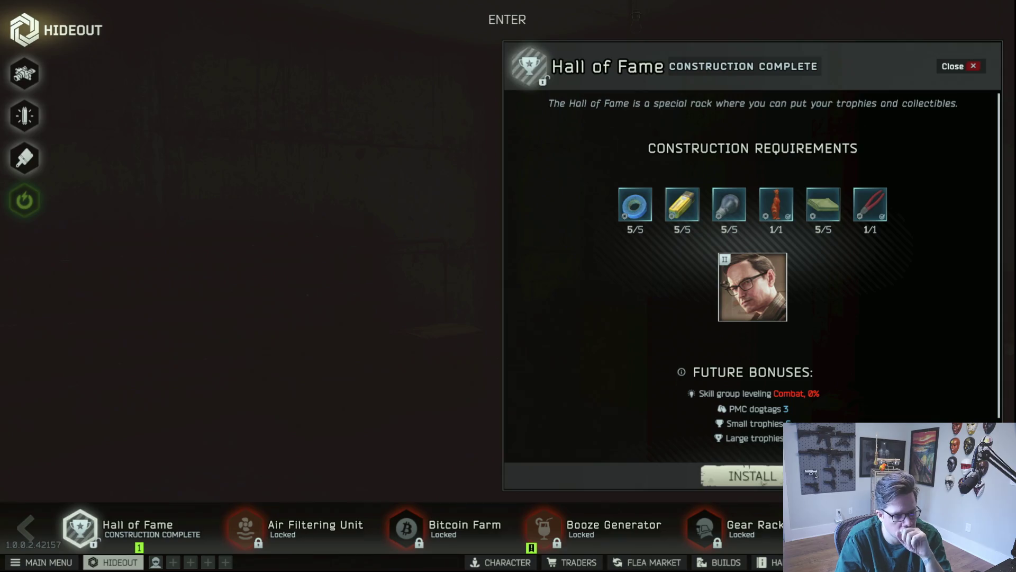
pyautogui.click(752, 476)
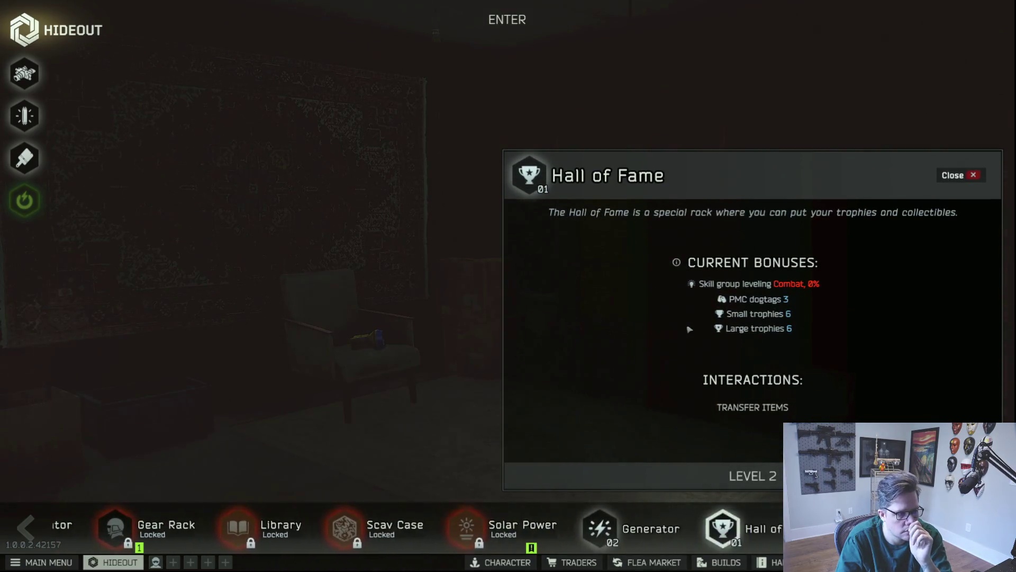
pyautogui.click(976, 176)
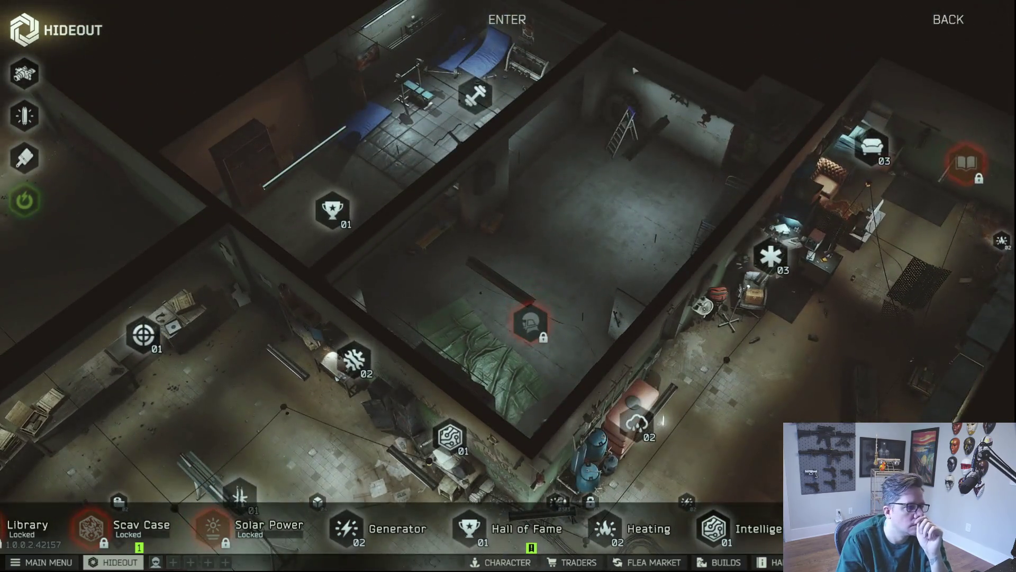
# - Scroll the hideout area bar and open the Cultist Circle details
pyautogui.scroll(3, 635, 70)
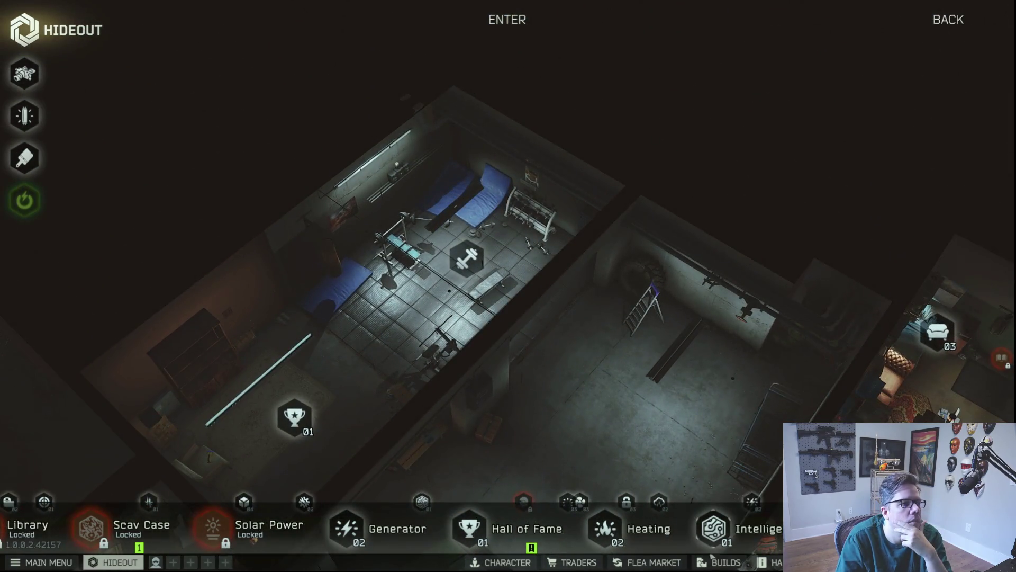
pyautogui.scroll(-3, 642, 245)
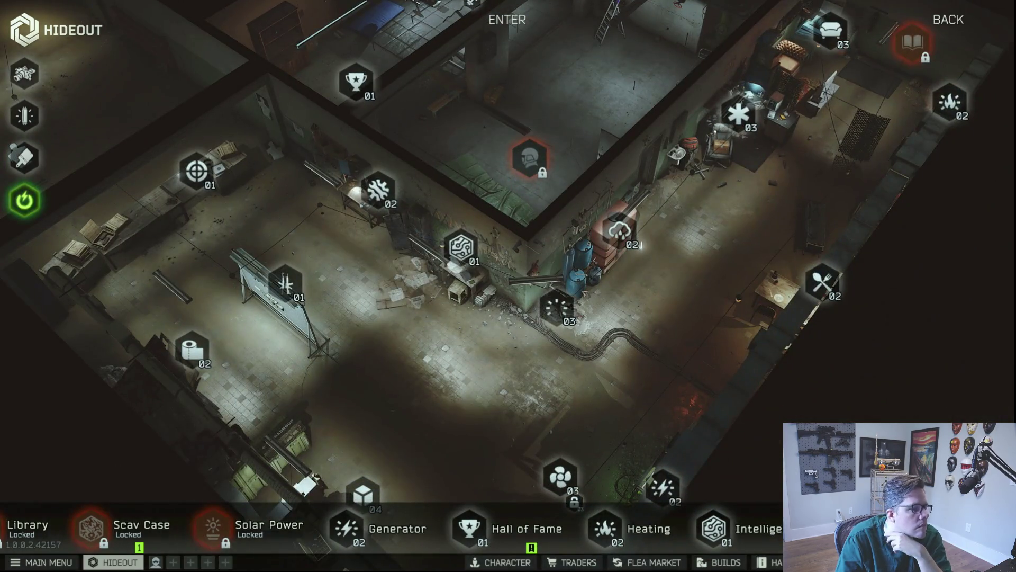
pyautogui.scroll(-3, 510, 325)
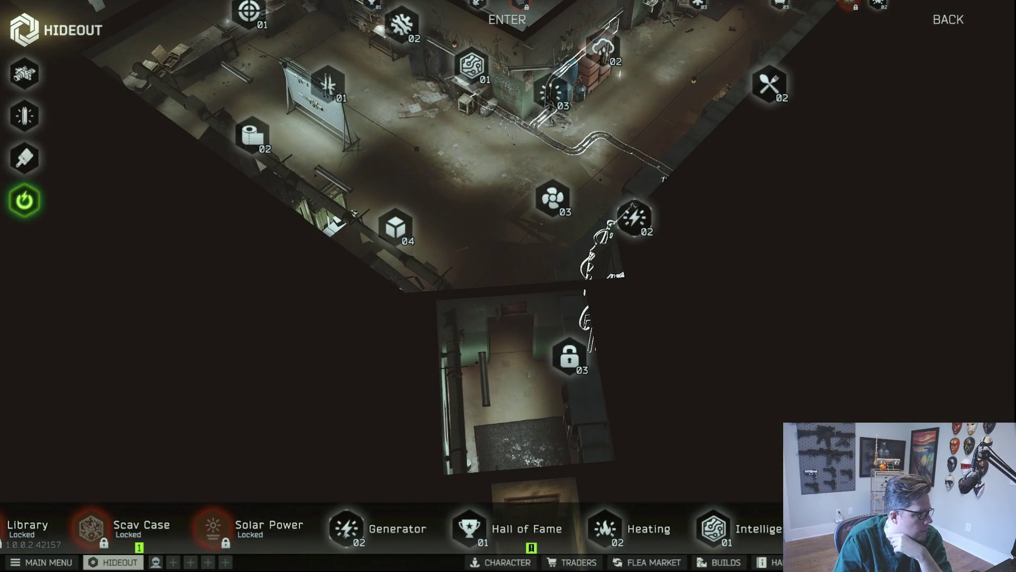
pyautogui.scroll(5, 397, 532)
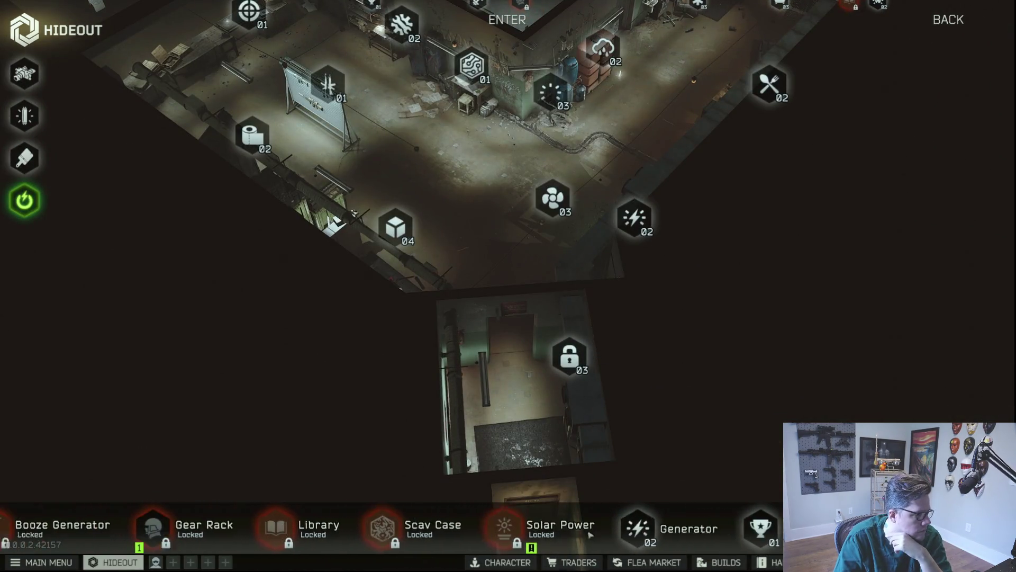
pyautogui.scroll(-10, 398, 532)
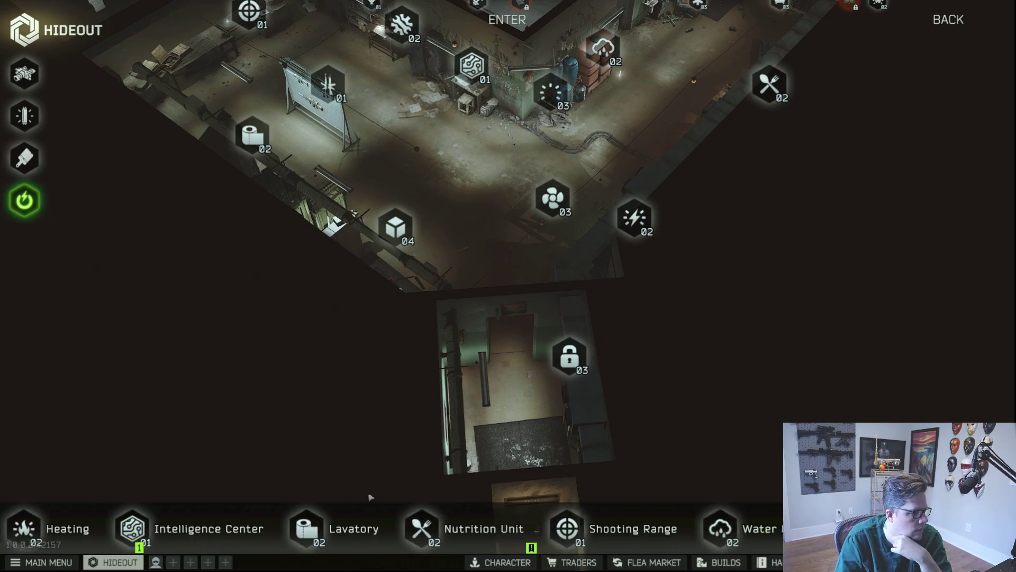
pyautogui.scroll(3, 283, 469)
pyautogui.click(283, 468)
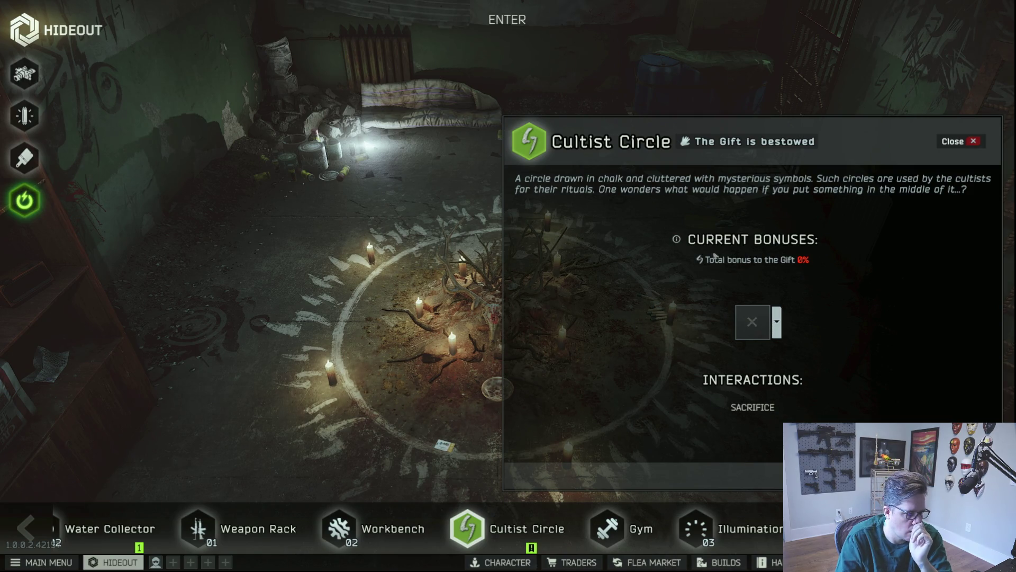
# - Close the Cultist Circle details and walk past the security door
pyautogui.press('Escape')
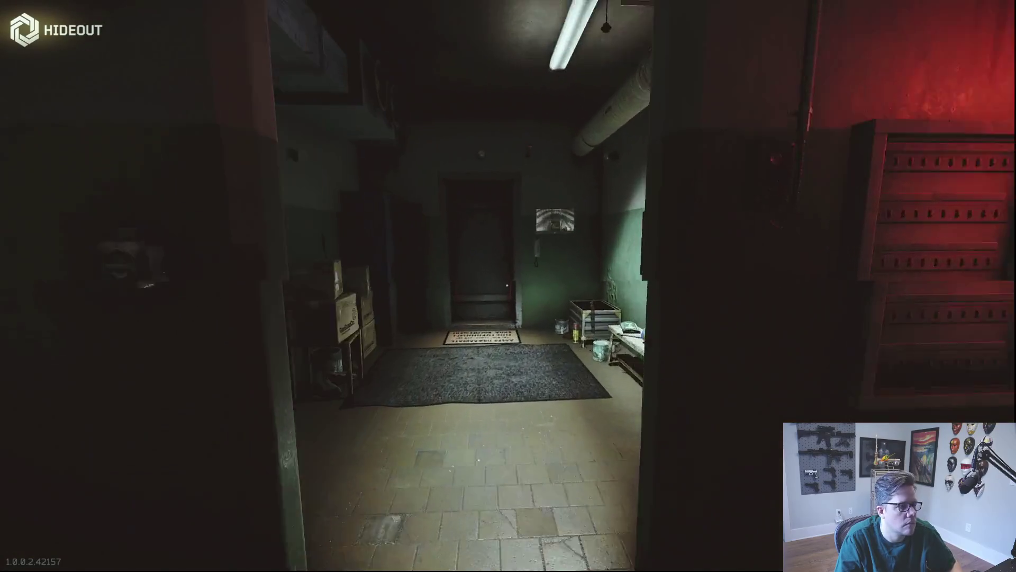
pyautogui.press('f')
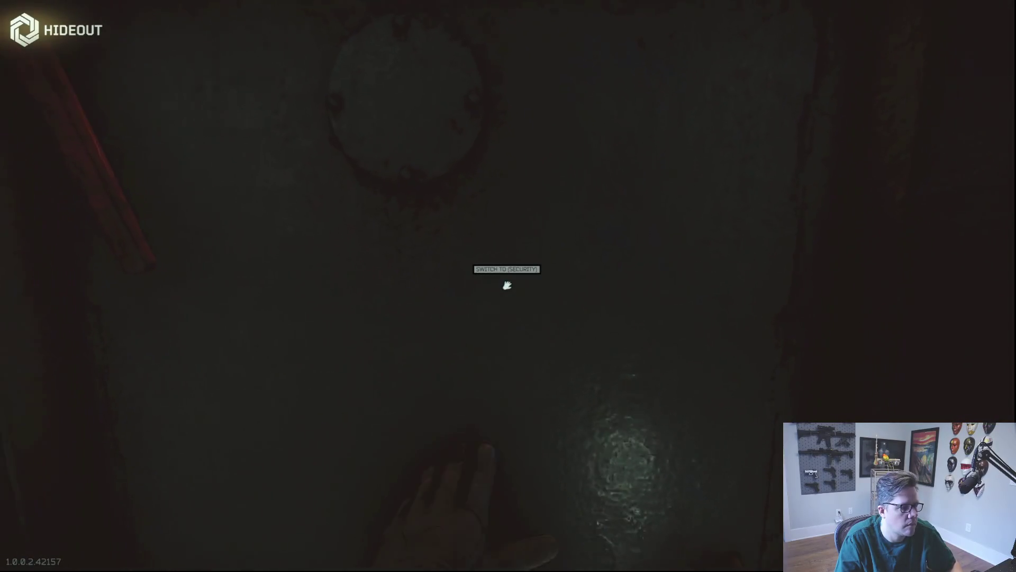
pyautogui.click(506, 285)
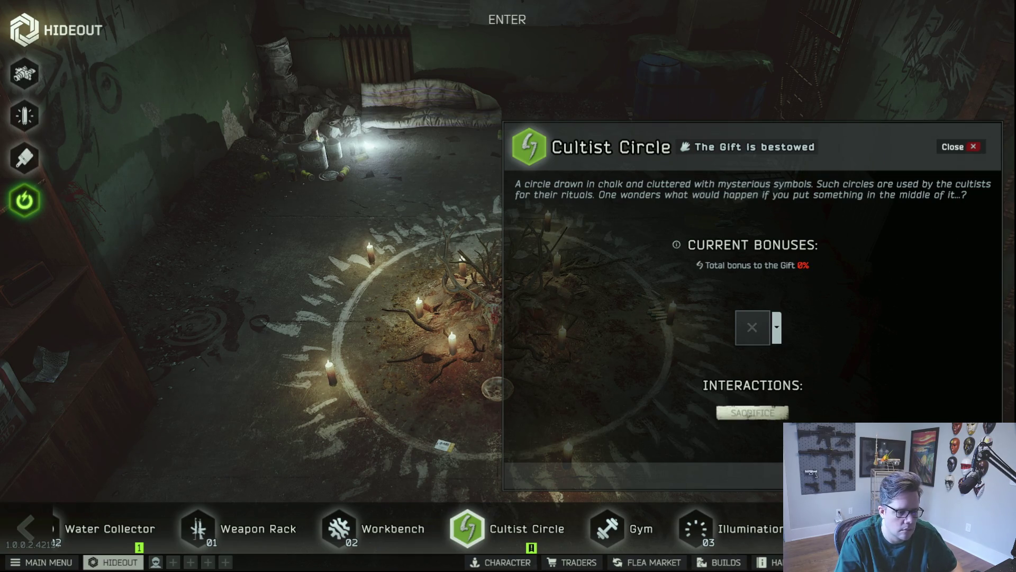
# - Move the unknown item from the Cultist Circle grid into the stash and exit to the main menu
pyautogui.click(750, 413)
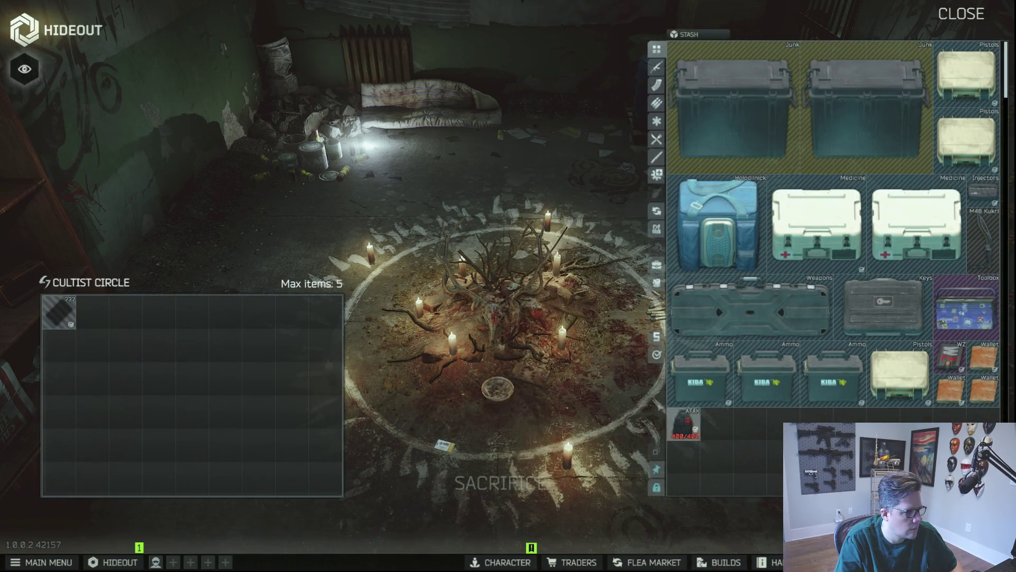
pyautogui.moveTo(60, 312); pyautogui.dragTo(214, 355)
pyautogui.moveTo(817, 414); pyautogui.dragTo(817, 415)
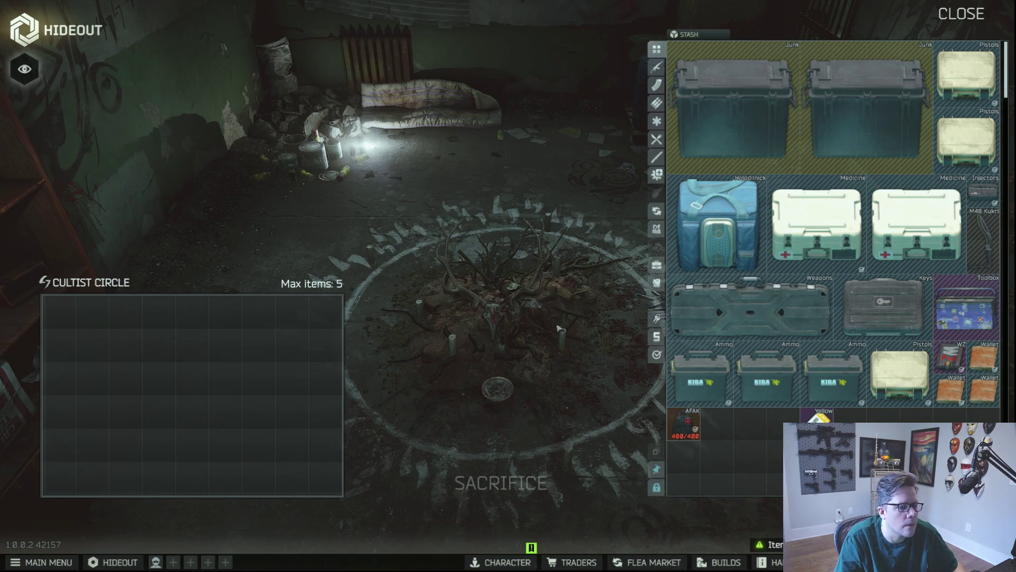
pyautogui.press('Escape')
pyautogui.press('Escape')
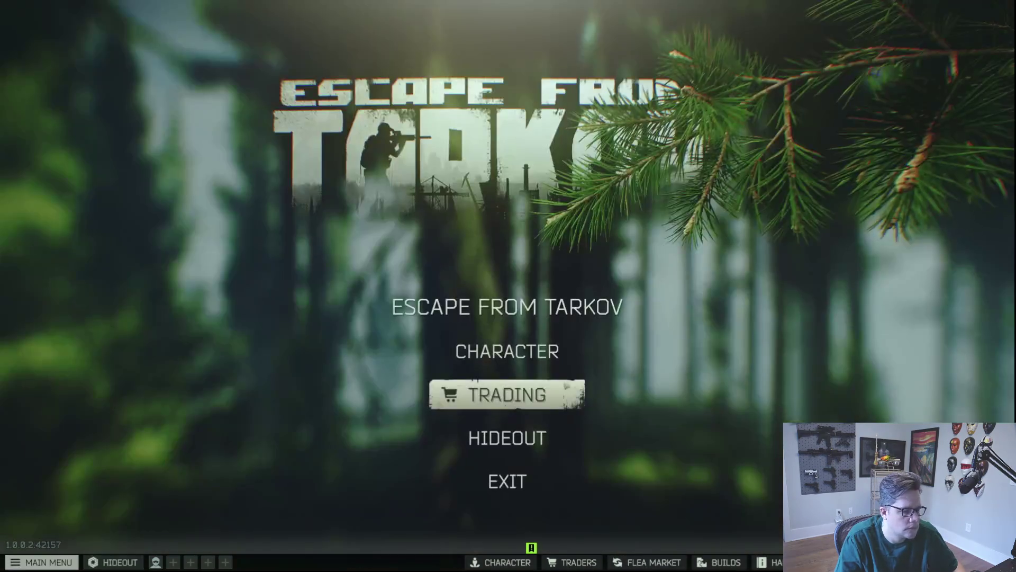
# - Inspect the Yellow Labs keycard and check its Flea Market offers
pyautogui.click(507, 350)
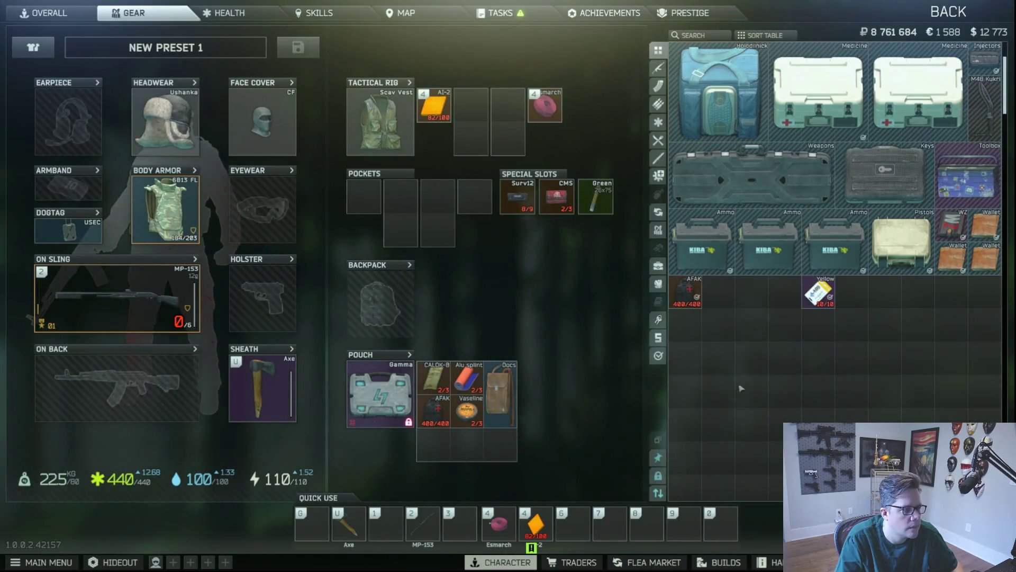
pyautogui.scroll(1, 805, 374)
pyautogui.doubleClick(819, 324)
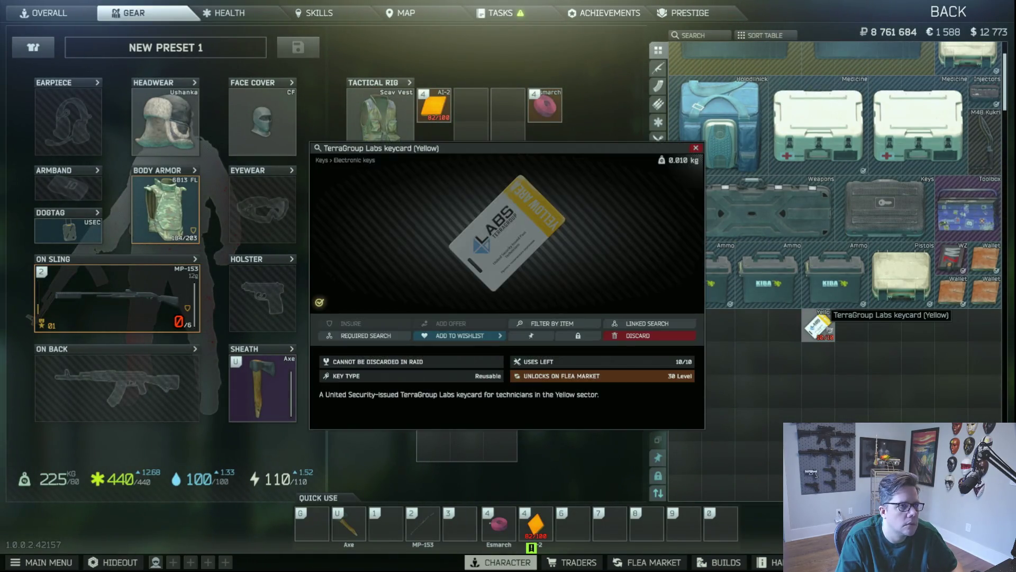
pyautogui.moveTo(543, 304)
pyautogui.mouseDown()
pyautogui.moveTo(533, 267)
pyautogui.moveTo(495, 253)
pyautogui.moveTo(527, 254)
pyautogui.mouseUp()
pyautogui.moveTo(557, 215); pyautogui.dragTo(557, 233)
pyautogui.click(697, 149)
pyautogui.rightClick(818, 324)
pyautogui.click(846, 361)
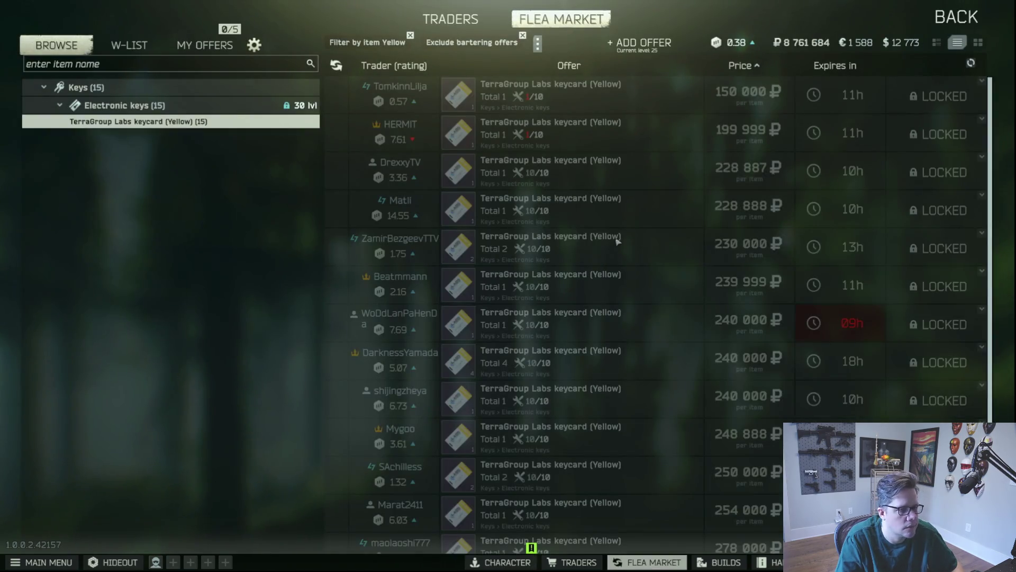
pyautogui.click(952, 17)
# - View the profile statistics, then recheck the Yellow keycard's Flea Market prices
pyautogui.scroll(2, 764, 326)
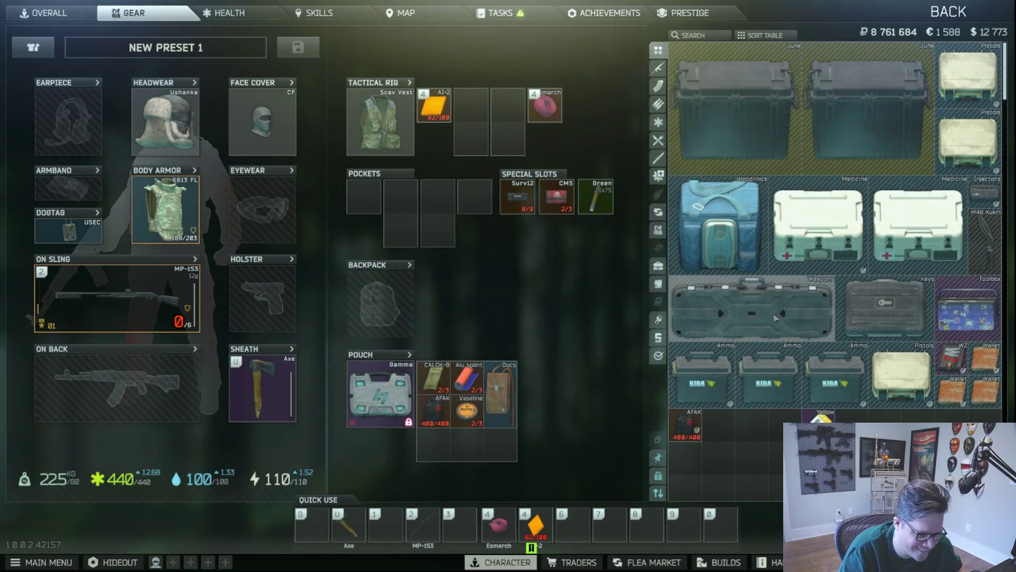
pyautogui.scroll(-2, 751, 334)
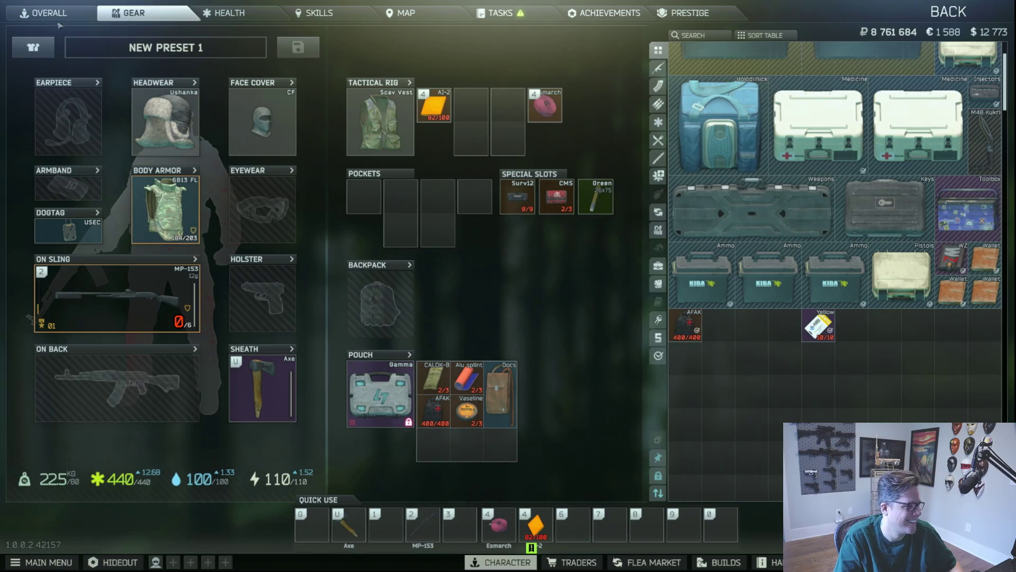
pyautogui.click(49, 13)
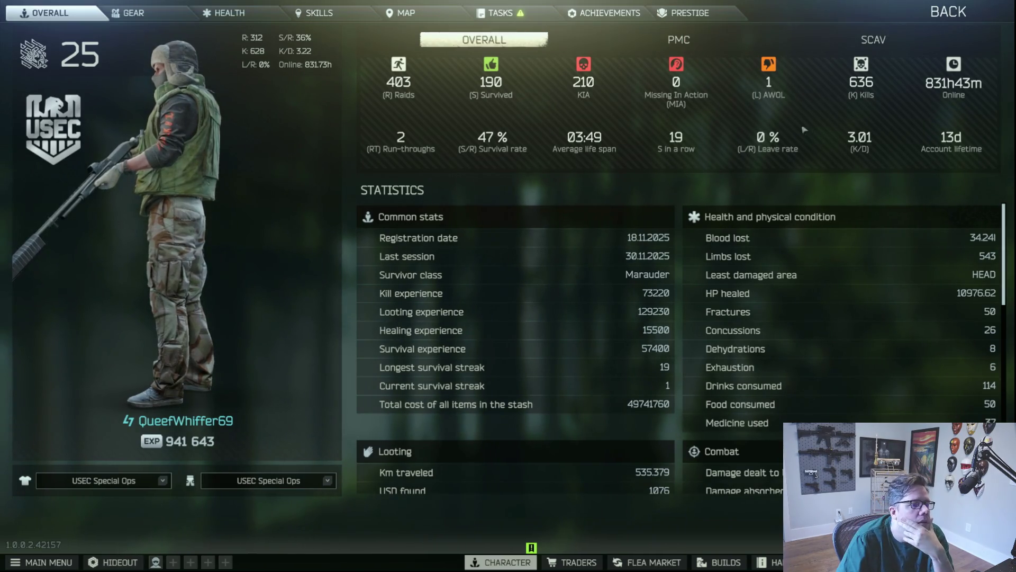
pyautogui.click(170, 21)
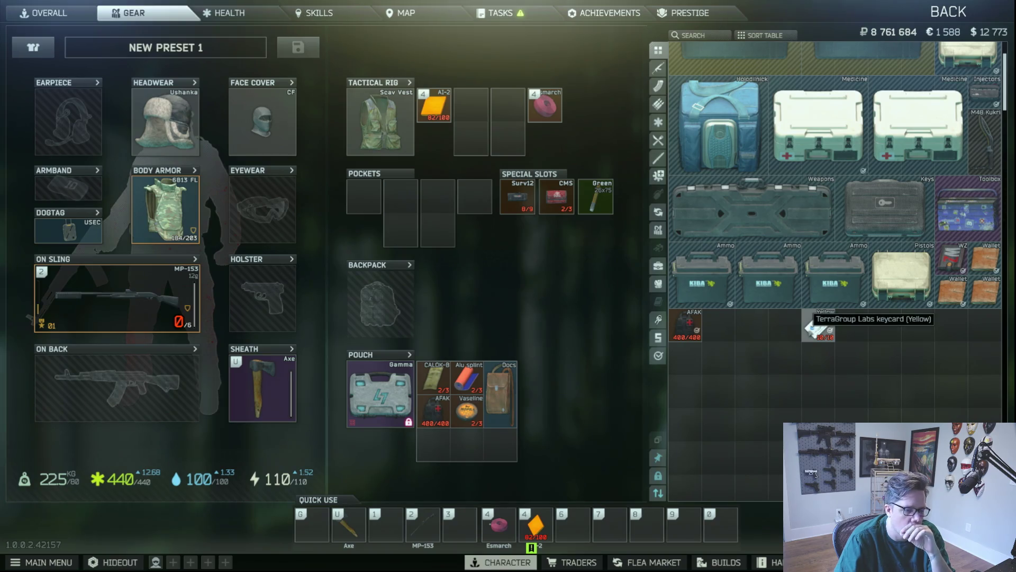
pyautogui.rightClick(809, 324)
pyautogui.click(826, 341)
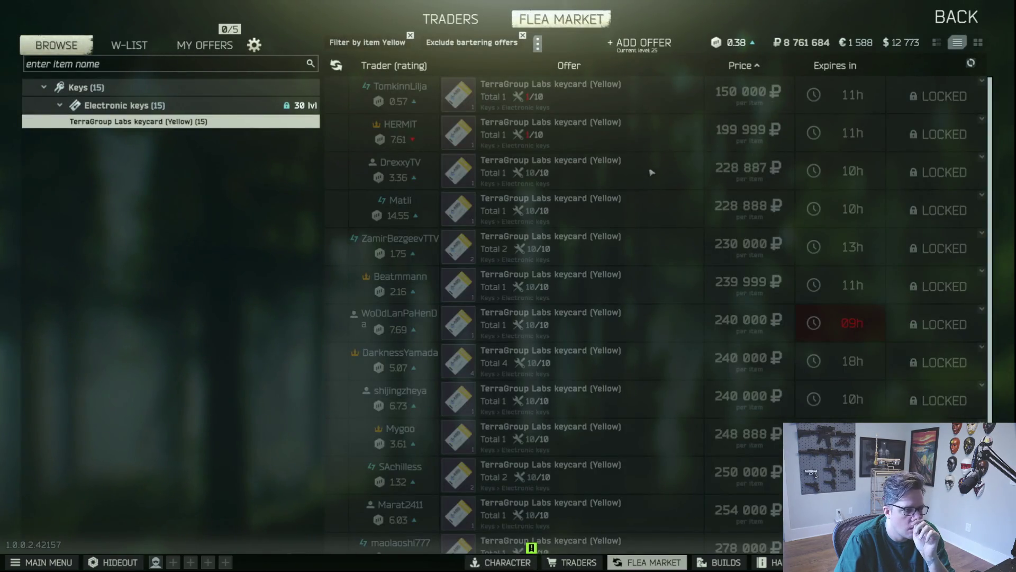
pyautogui.scroll(-1, 616, 167)
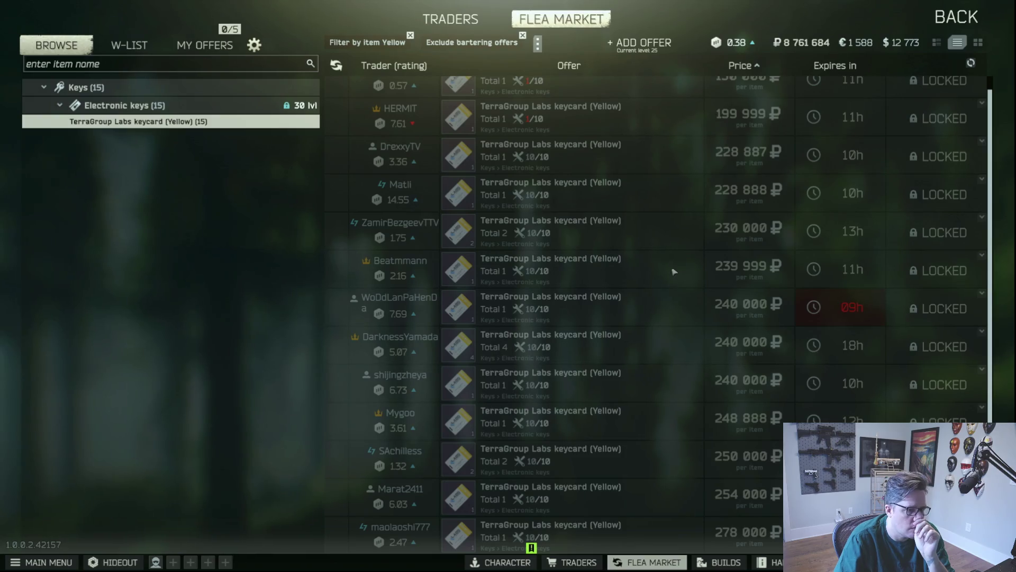
pyautogui.scroll(1, 673, 271)
pyautogui.click(949, 16)
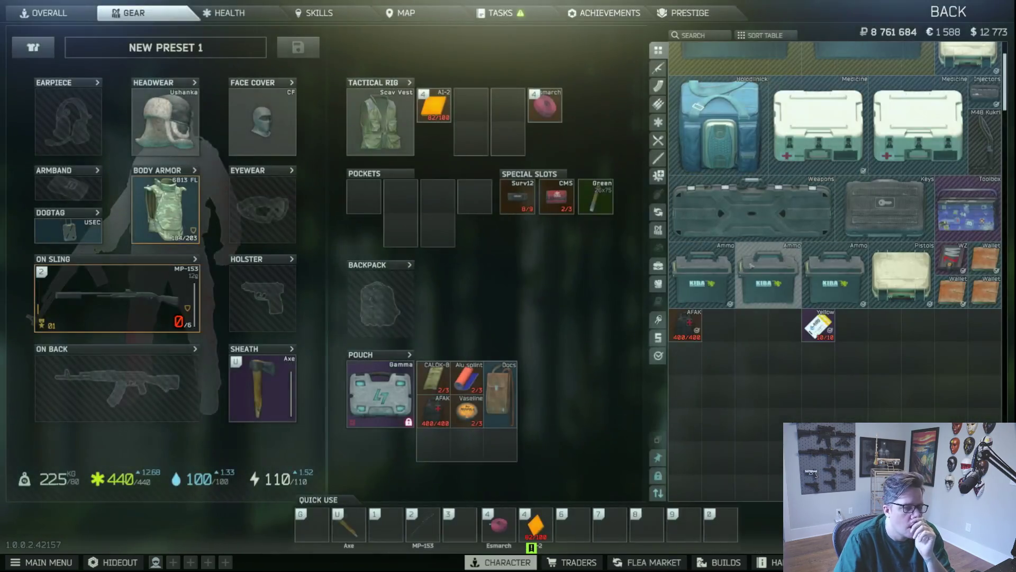
# - Check Flea Market offers for the RB-BK key from the Keys case
pyautogui.doubleClick(838, 210)
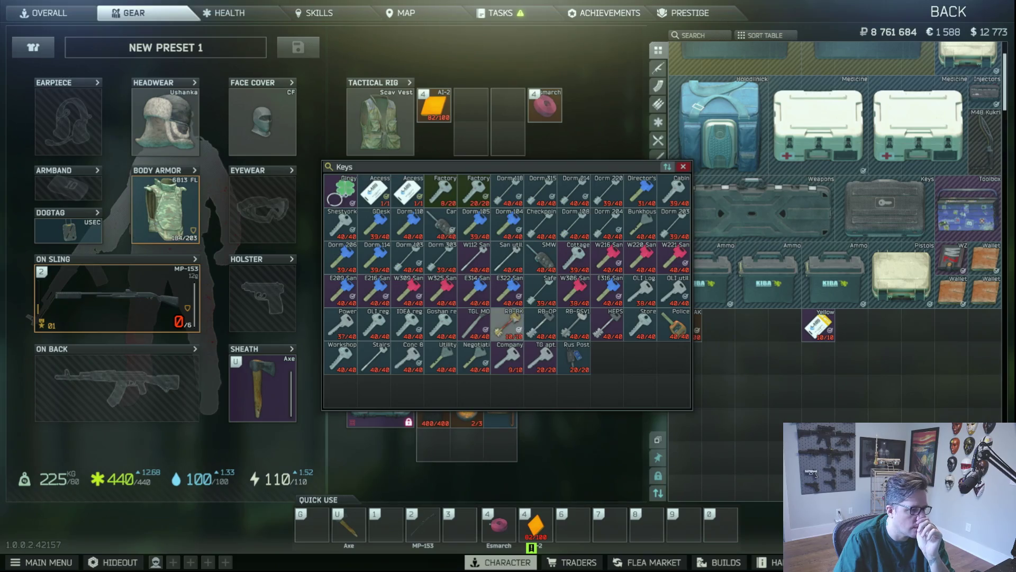
pyautogui.rightClick(516, 321)
pyautogui.click(559, 356)
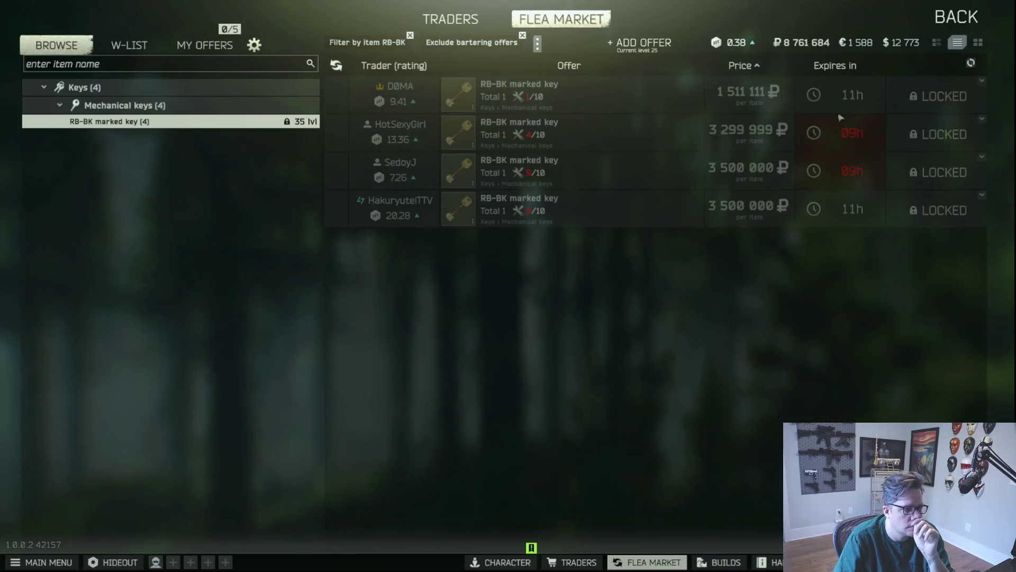
pyautogui.click(949, 17)
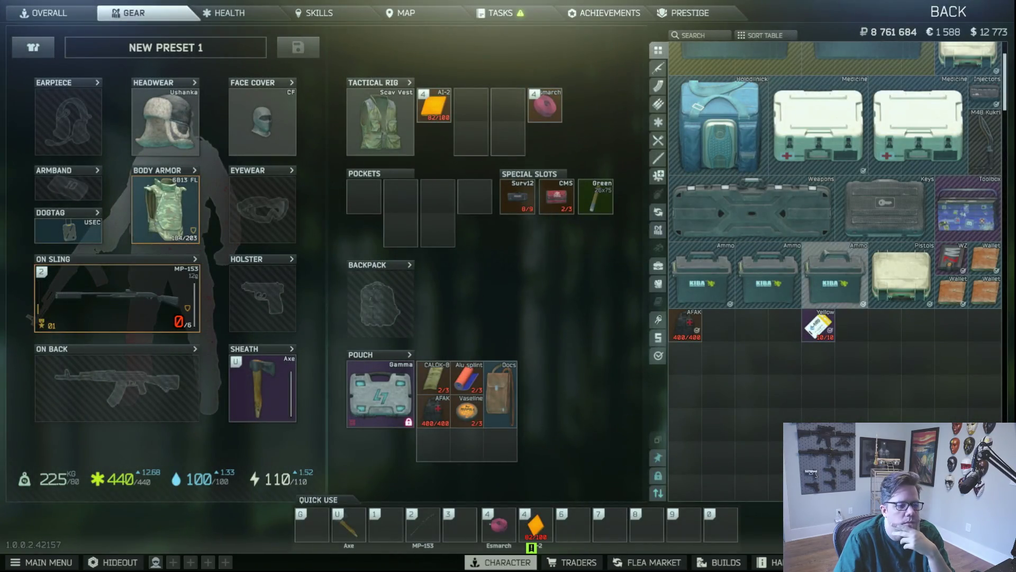
pyautogui.doubleClick(865, 218)
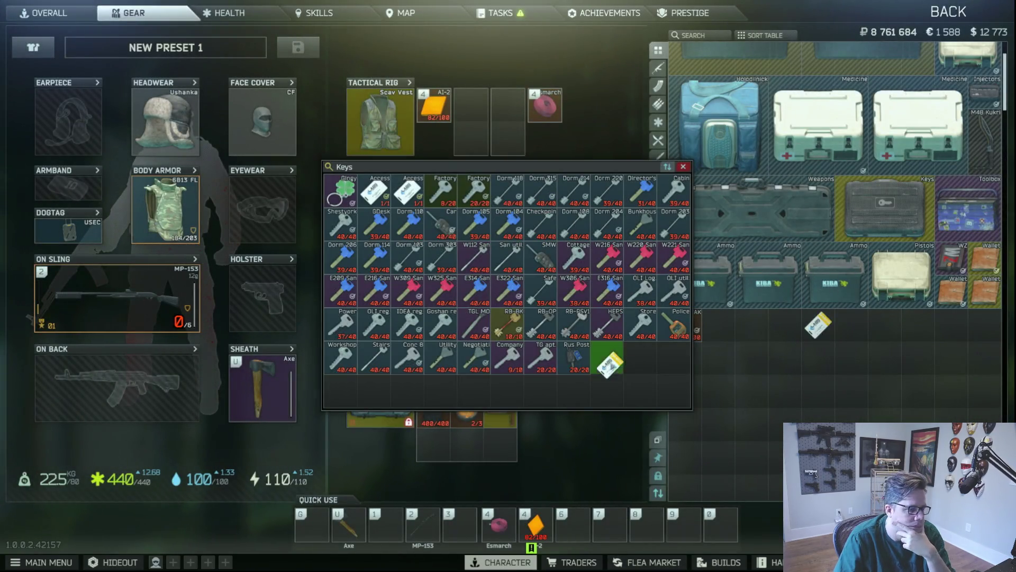
pyautogui.press('Escape')
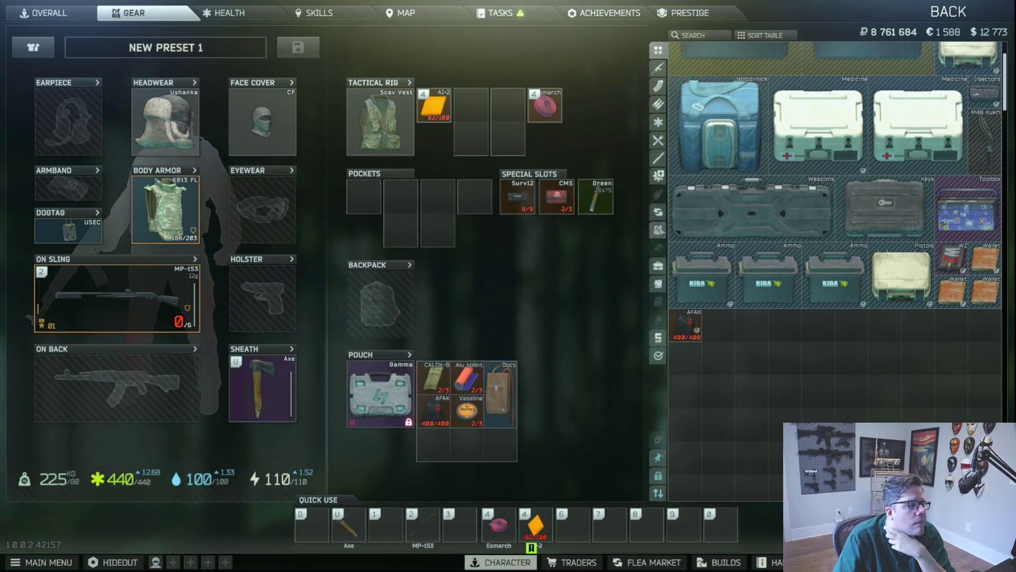
# - Move all showcase items into the stash and receive all of Ragman's packages
pyautogui.scroll(-10, 900, 408)
pyautogui.scroll(10, 901, 408)
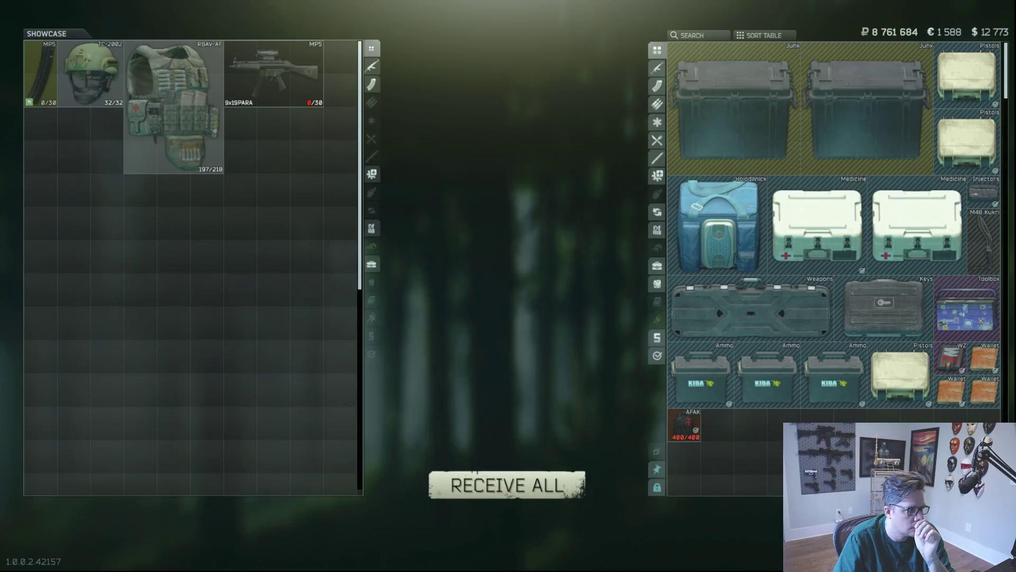
pyautogui.click(507, 485)
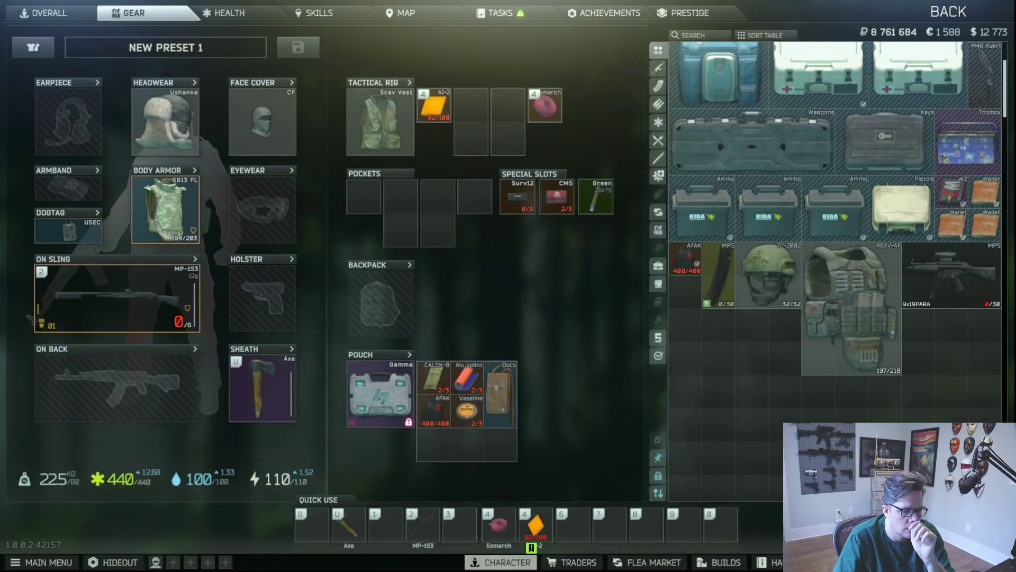
pyautogui.click(289, 276)
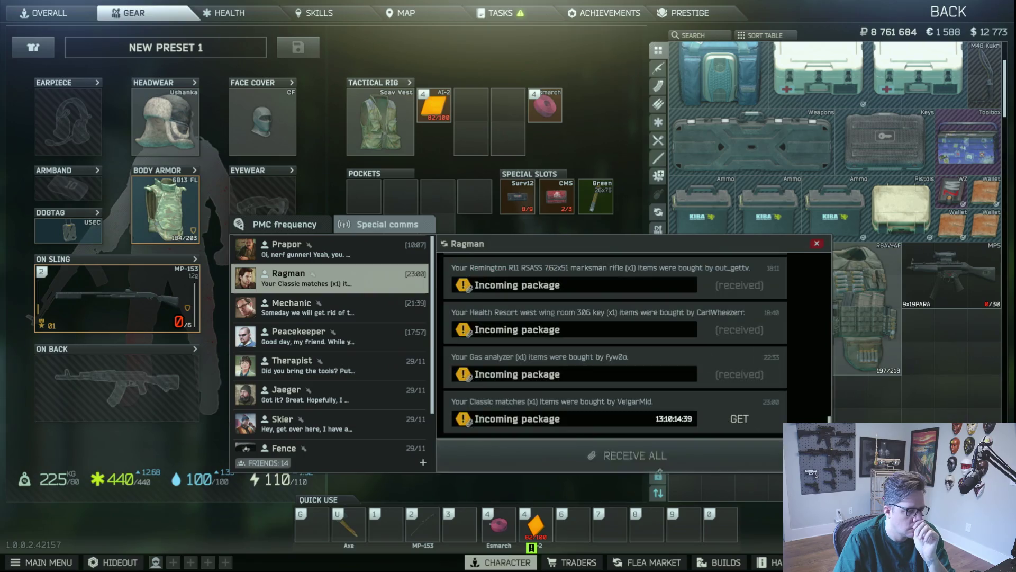
pyautogui.click(628, 456)
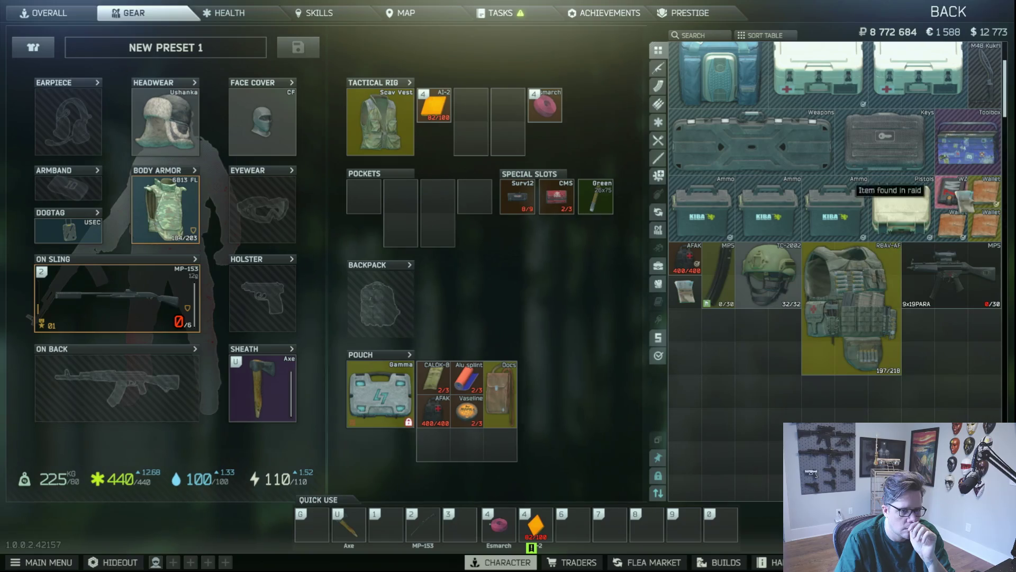
# - Pack the MP5 magazine and TC-2002 helmet into the RBAV-AF vest
pyautogui.scroll(-1, 827, 298)
pyautogui.doubleClick(826, 298)
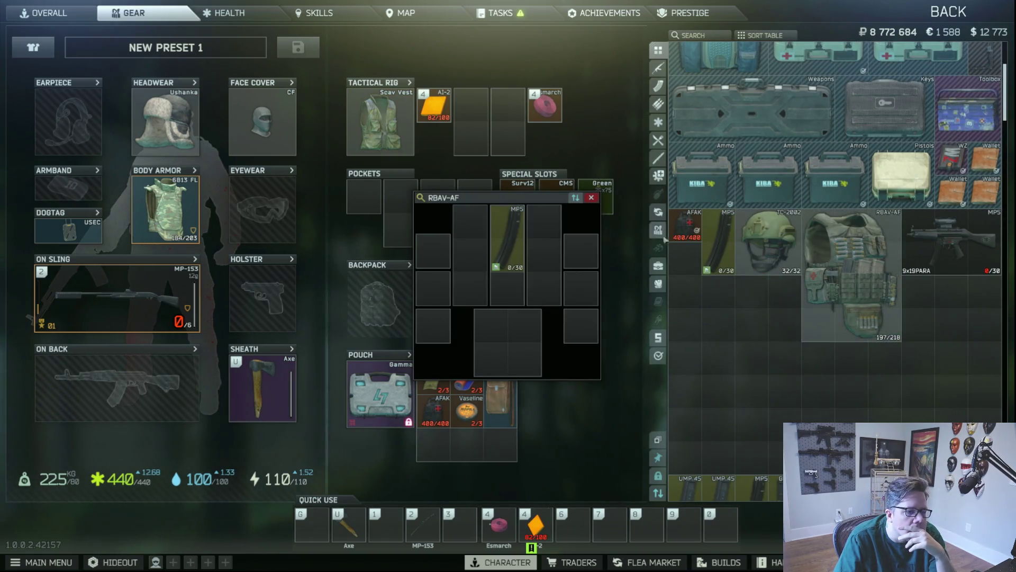
pyautogui.moveTo(697, 237); pyautogui.dragTo(499, 256)
pyautogui.moveTo(694, 240)
pyautogui.mouseDown()
pyautogui.moveTo(942, 111)
pyautogui.moveTo(915, 121)
pyautogui.moveTo(916, 111)
pyautogui.mouseUp()
pyautogui.moveTo(719, 305); pyautogui.dragTo(470, 238)
pyautogui.moveTo(768, 307); pyautogui.dragTo(507, 341)
pyautogui.click(591, 198)
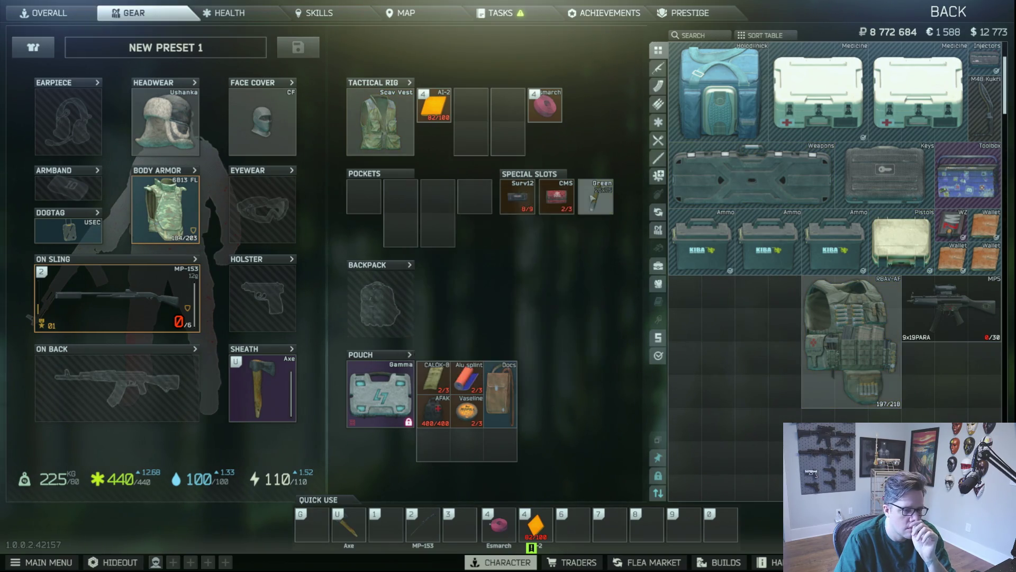
# - Rearrange the MP5 and RBAV-AF vest within the stash
pyautogui.scroll(-5, 947, 306)
pyautogui.moveTo(947, 106)
pyautogui.mouseDown()
pyautogui.moveTo(805, 329)
pyautogui.moveTo(706, 264)
pyautogui.mouseUp()
pyautogui.moveTo(847, 146); pyautogui.dragTo(947, 279)
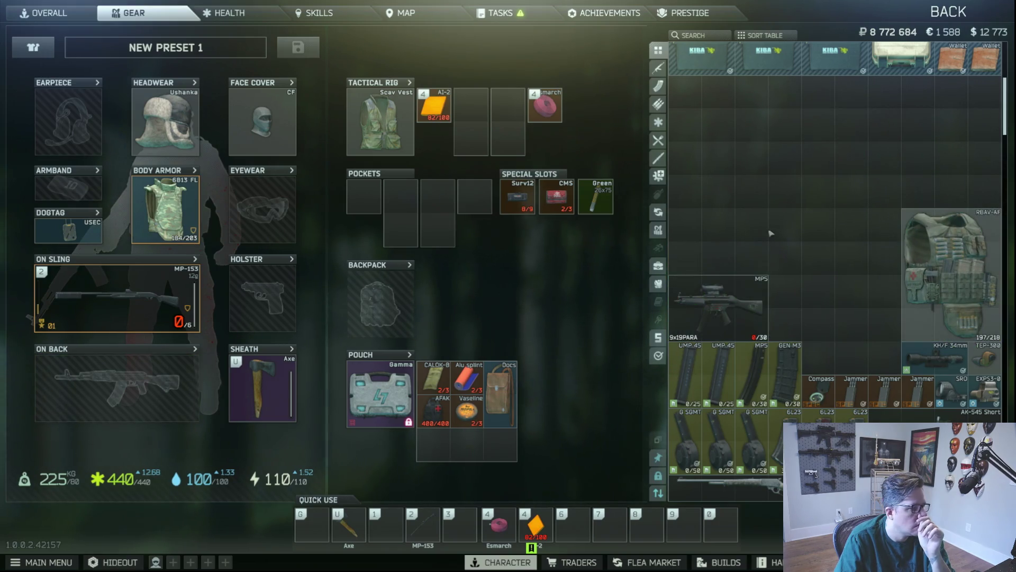
pyautogui.scroll(5, 771, 233)
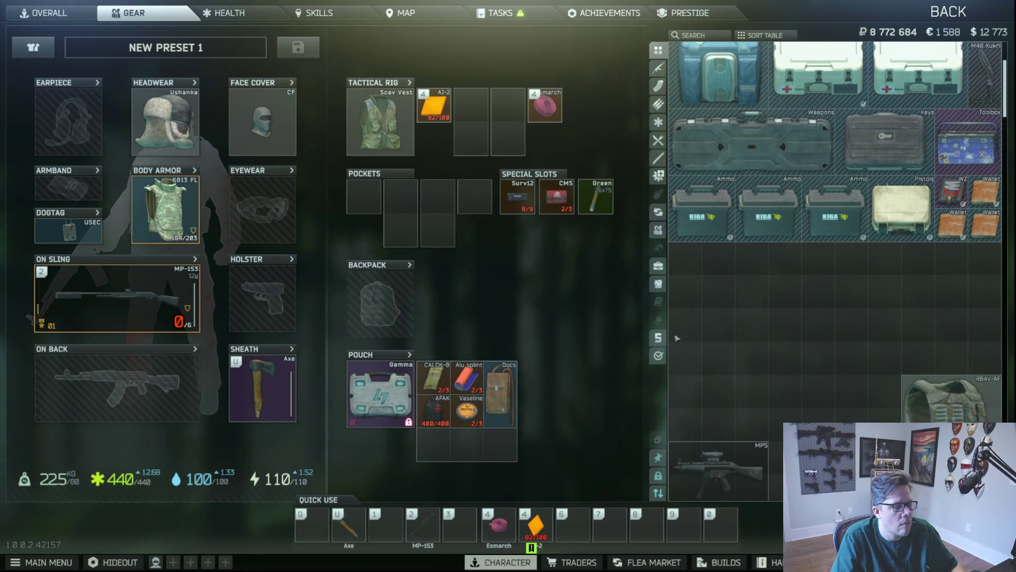
# - Open the task list on the story chapter Tour
pyautogui.press('Escape')
pyautogui.click(508, 351)
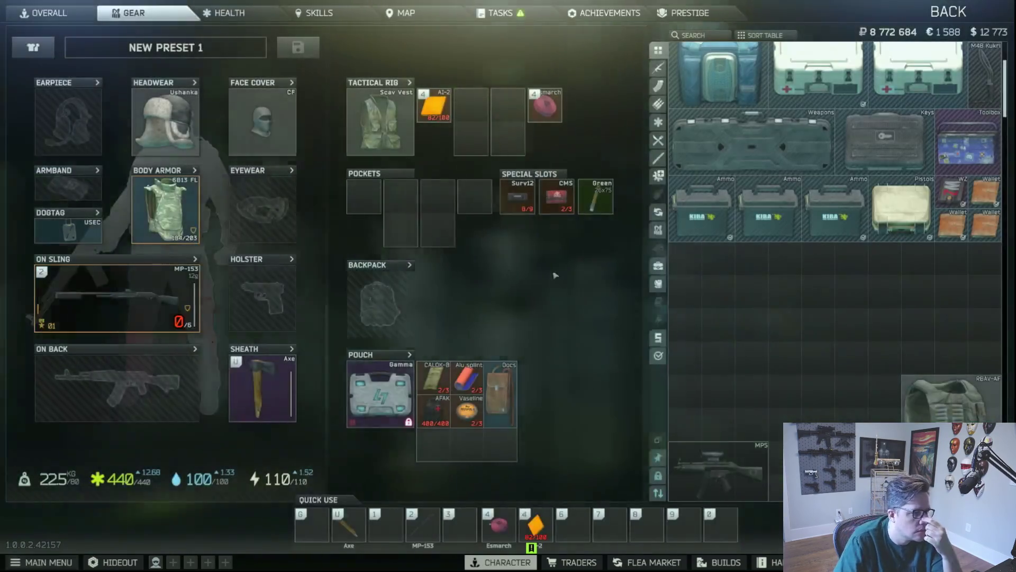
pyautogui.click(497, 12)
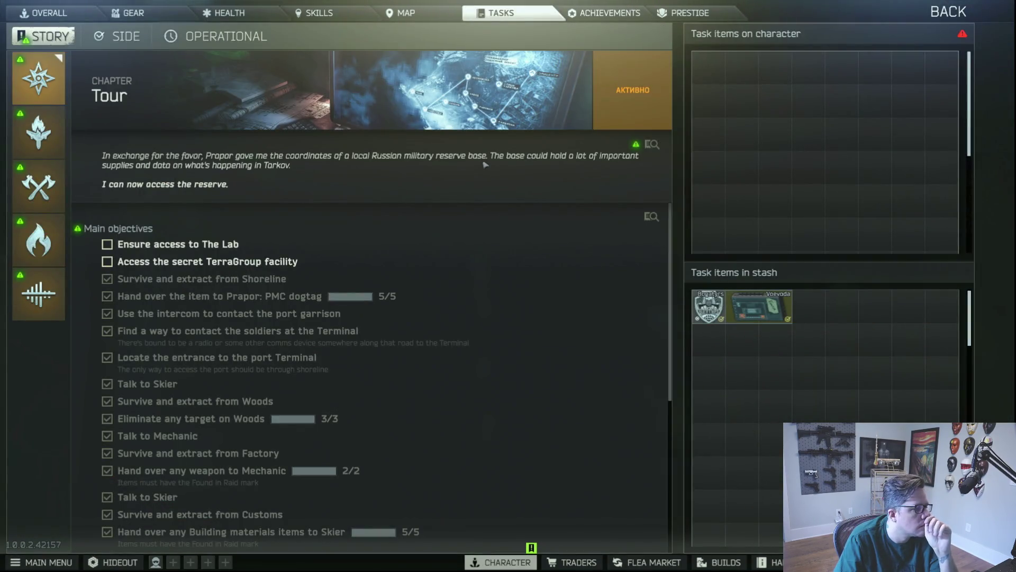
# - Browse the Side tasks, viewing Sew it Good's details, then return to the main menu
pyautogui.click(124, 37)
pyautogui.scroll(-3, 291, 107)
pyautogui.scroll(3, 393, 166)
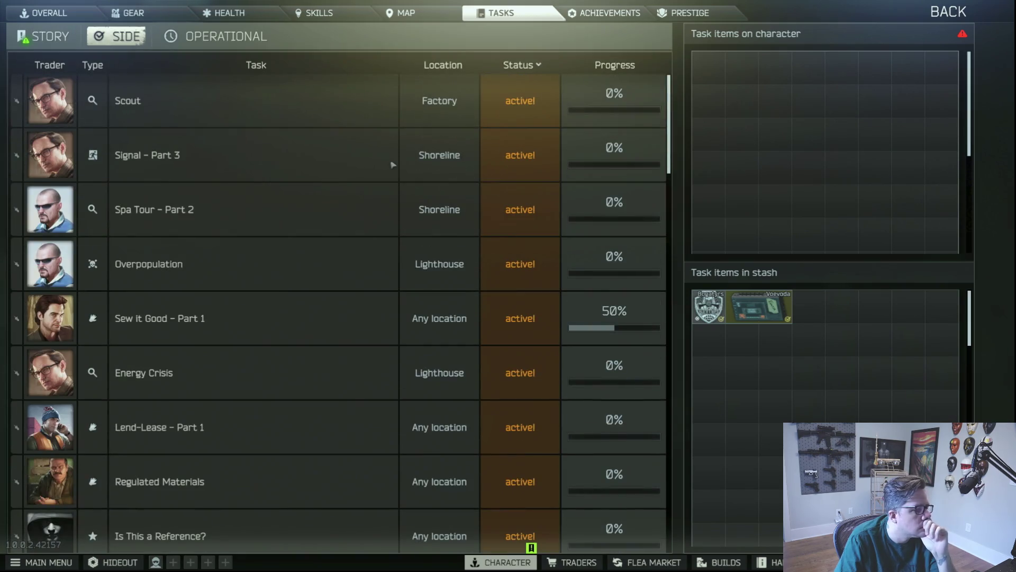
pyautogui.click(286, 316)
pyautogui.click(299, 201)
pyautogui.scroll(-5, 339, 222)
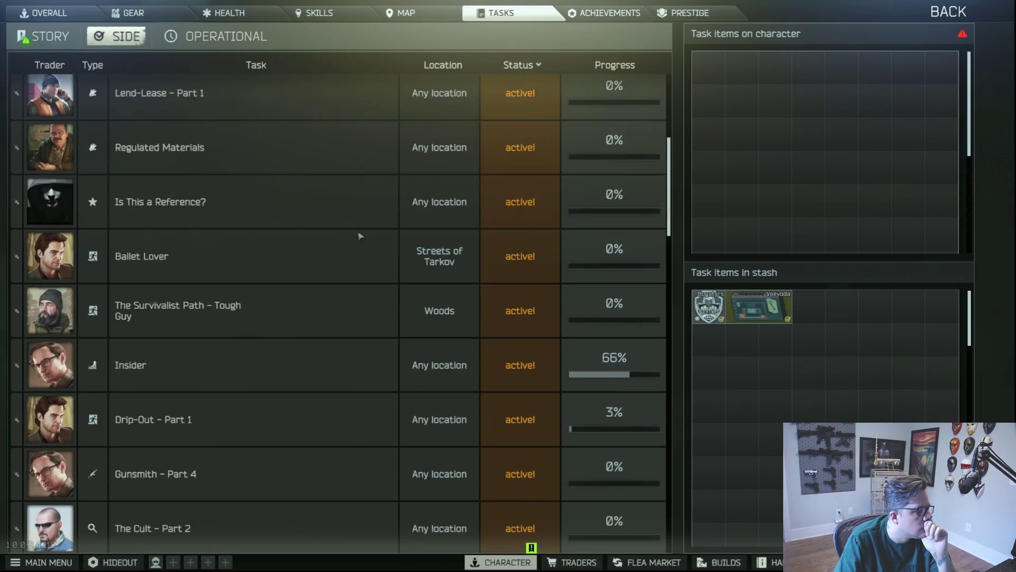
pyautogui.scroll(-10, 356, 225)
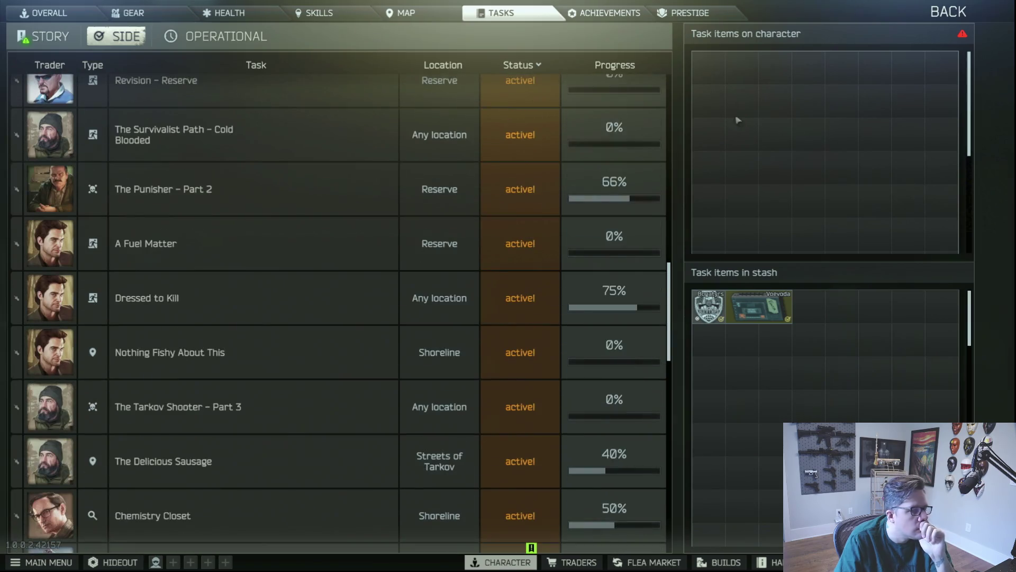
pyautogui.press('Escape')
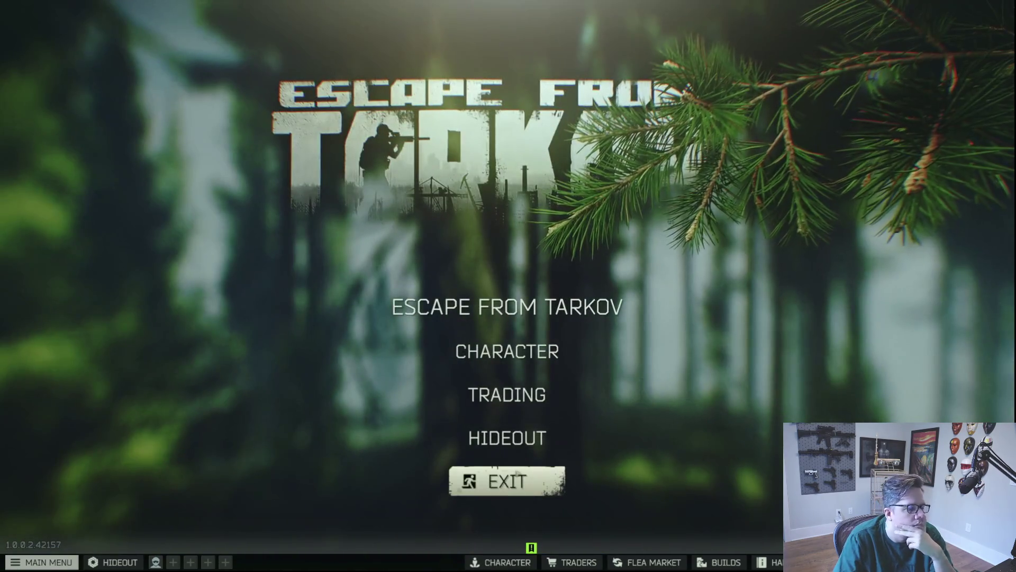
# - Inspect the locked Library's requirements and the Intelligence Center's production list in the hideout
pyautogui.click(114, 562)
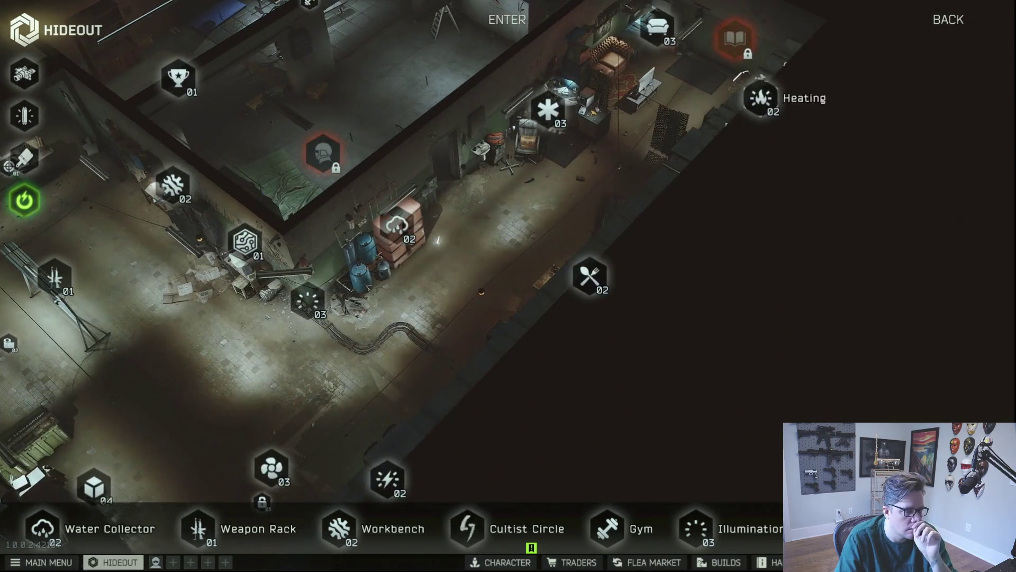
pyautogui.click(749, 104)
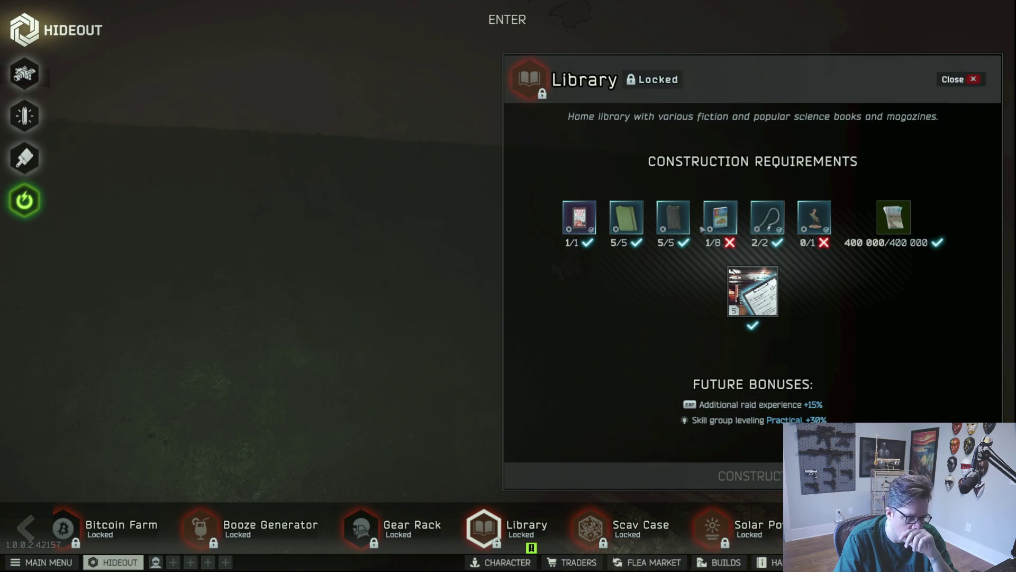
pyautogui.click(951, 80)
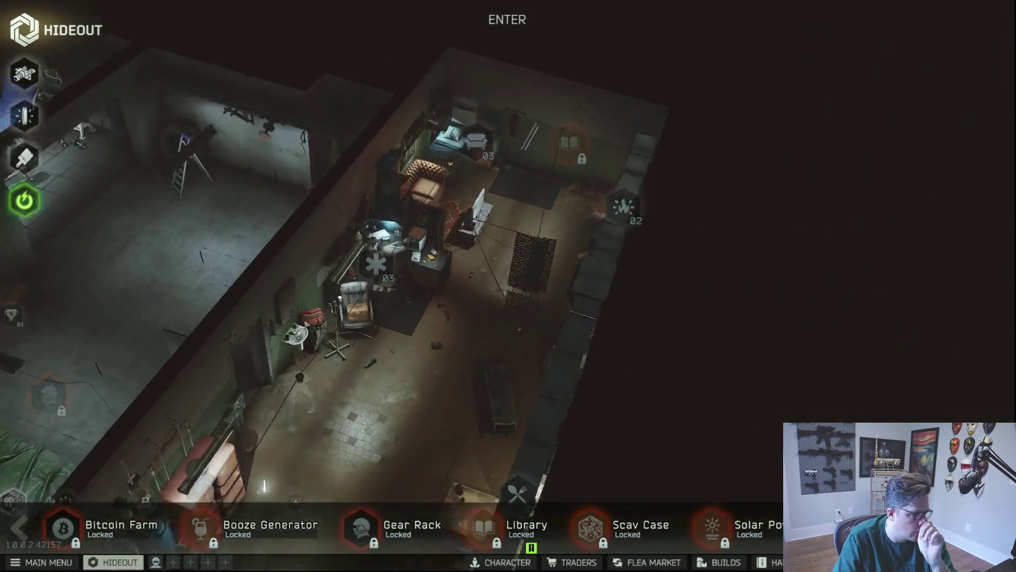
pyautogui.click(476, 212)
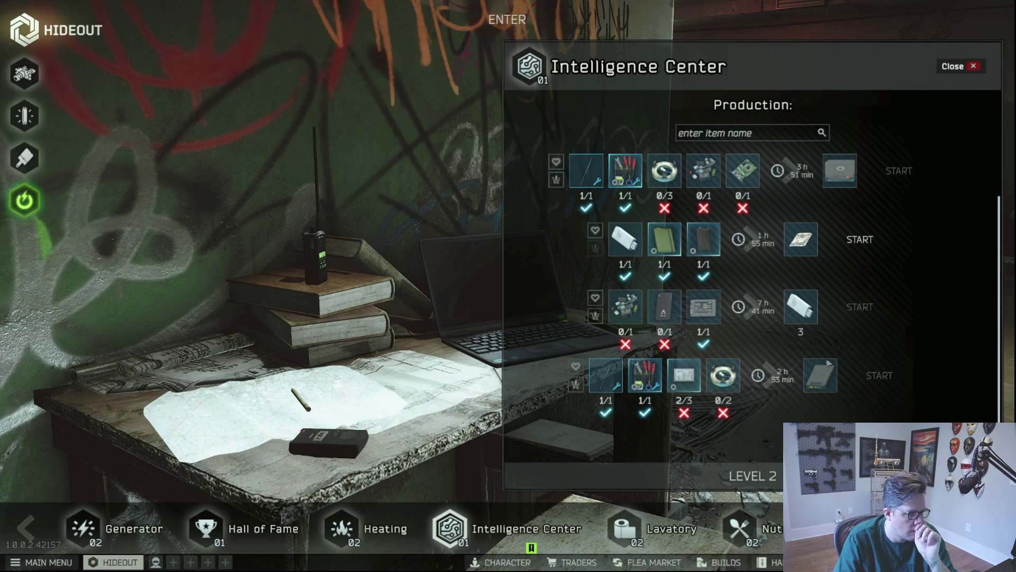
# - Review the Lavatory's production list and level 3 upgrade requirements
pyautogui.click(671, 528)
pyautogui.scroll(-5, 895, 299)
pyautogui.scroll(-5, 894, 299)
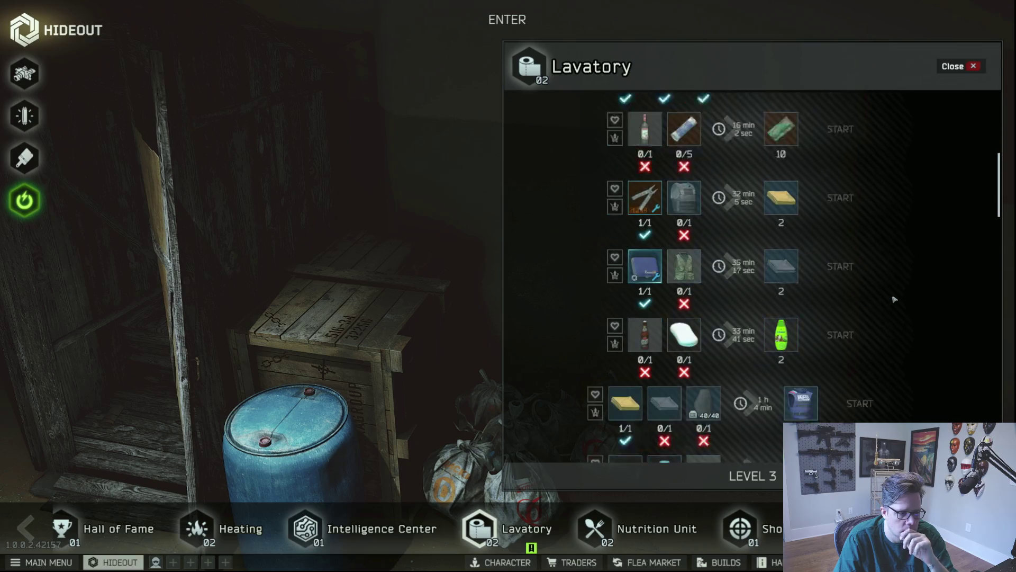
pyautogui.scroll(-3, 893, 299)
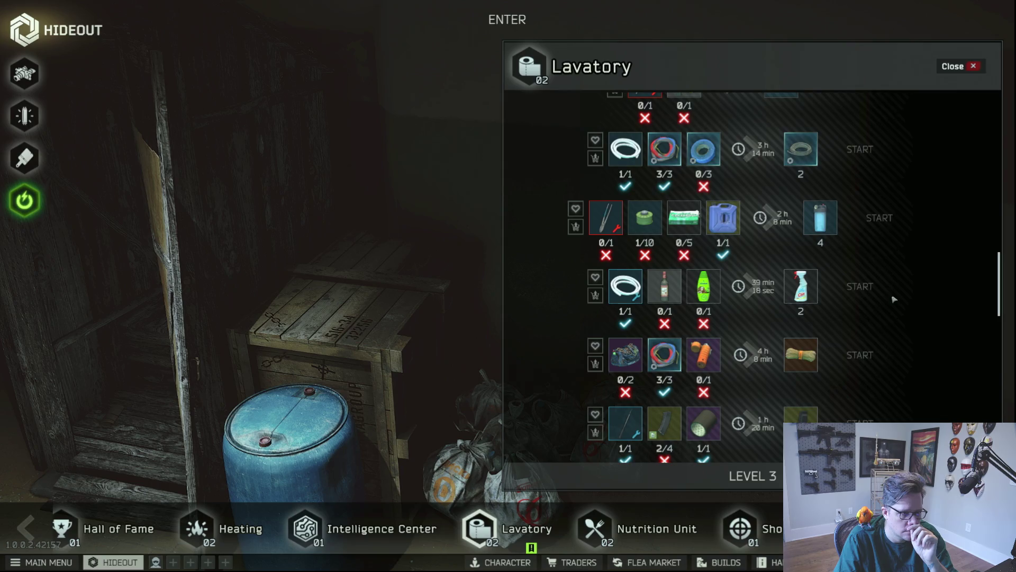
pyautogui.scroll(-5, 894, 300)
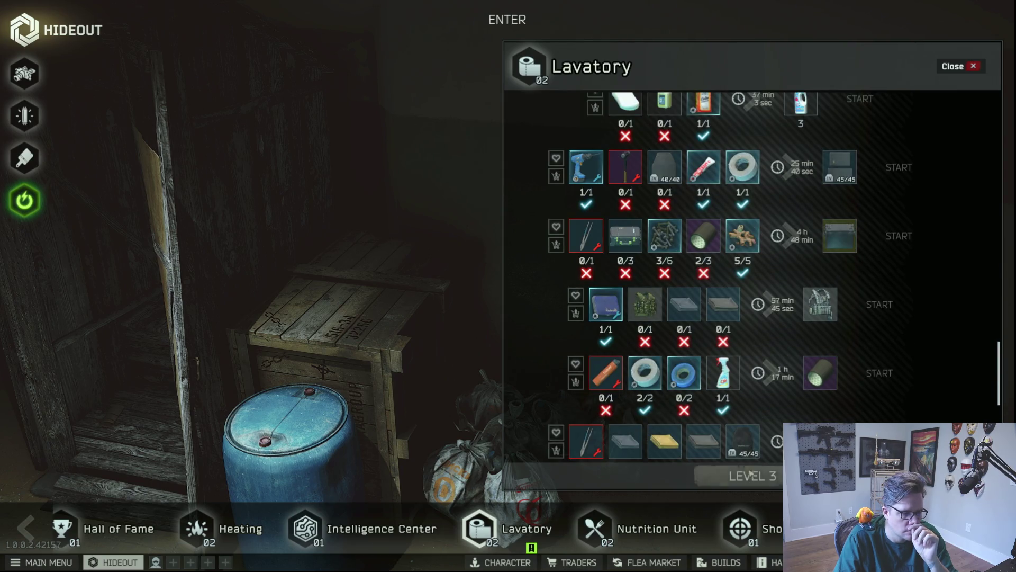
pyautogui.click(750, 474)
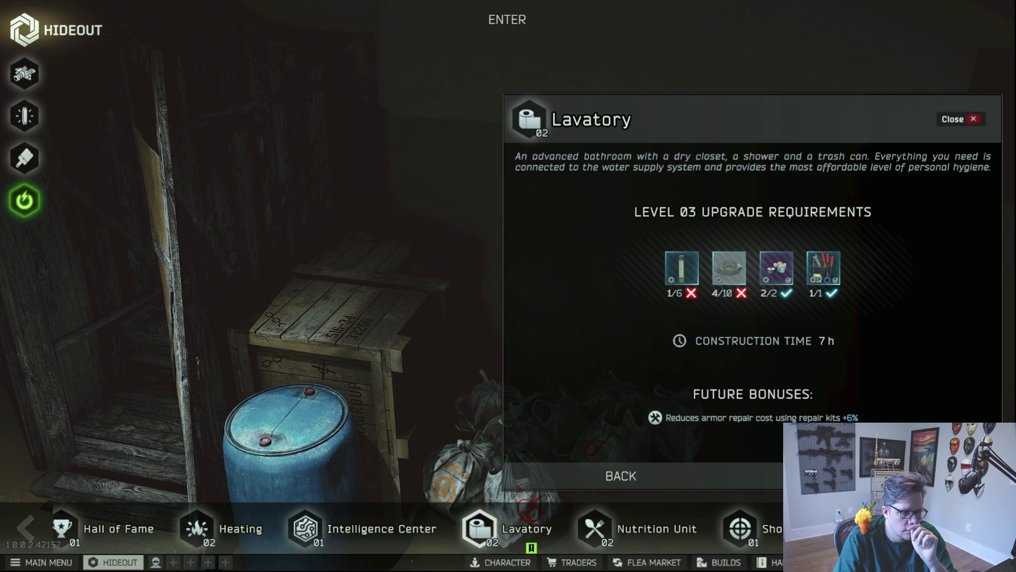
pyautogui.click(641, 470)
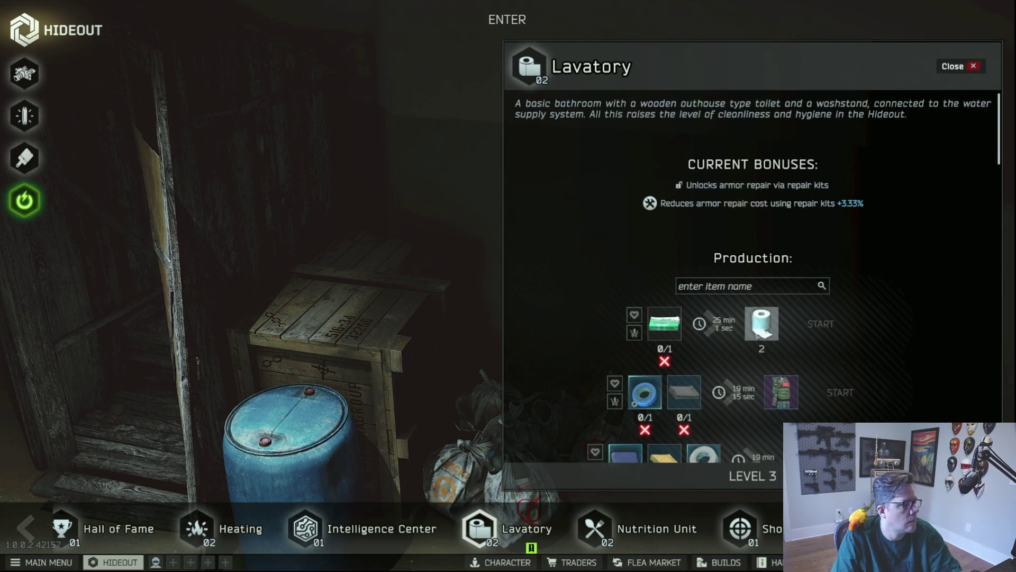
pyautogui.press('Escape')
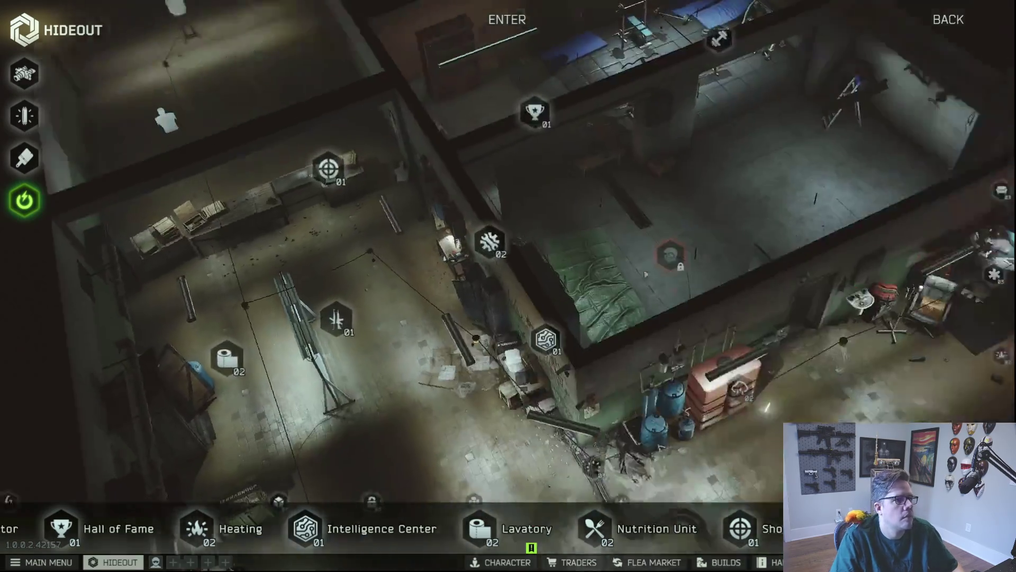
pyautogui.press('Escape')
pyautogui.press('Escape')
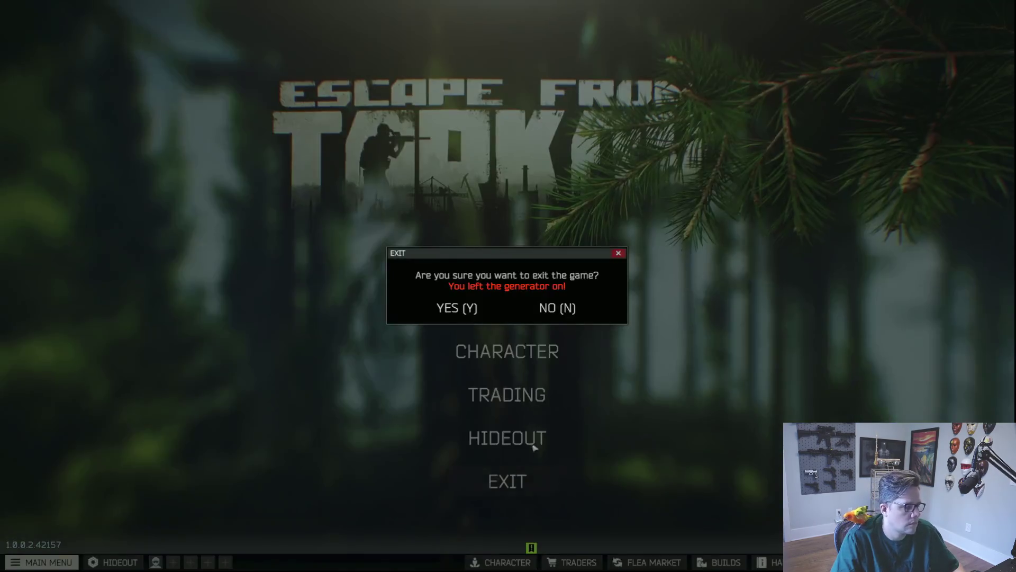
# - Quit Escape from Tarkov, close the launcher, and restore the Maya window
pyautogui.press('y')
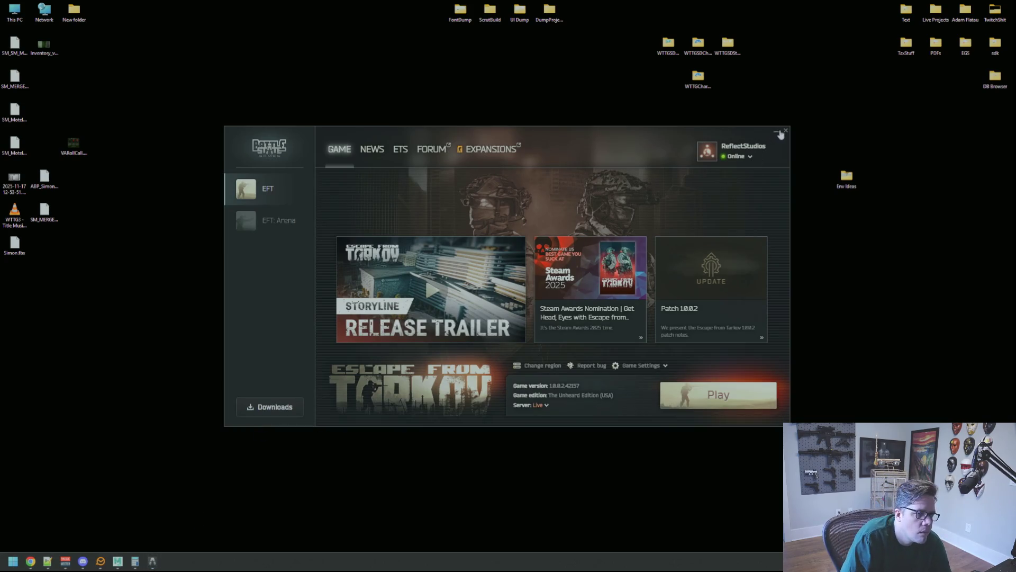
pyautogui.click(780, 134)
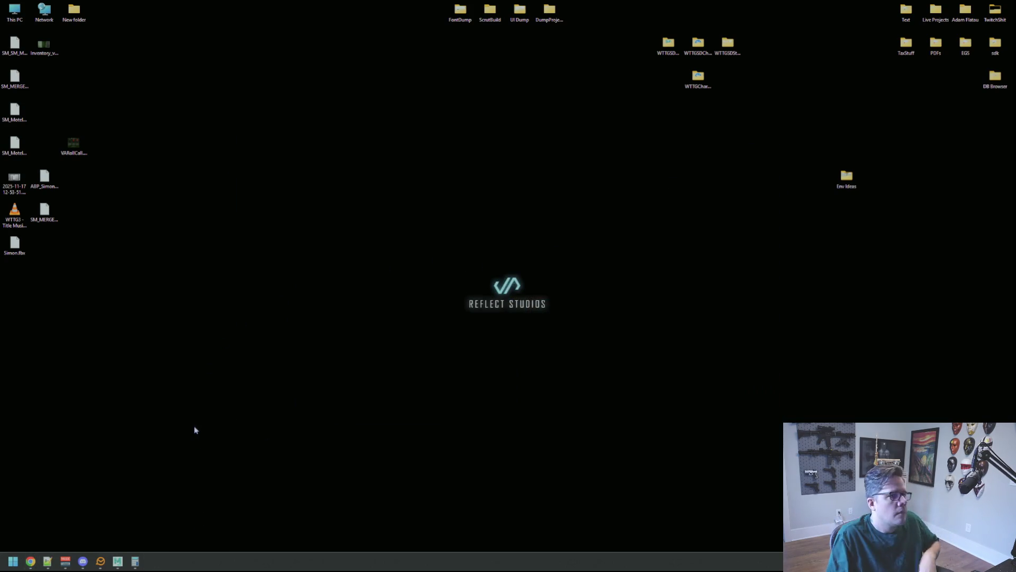
pyautogui.click(115, 564)
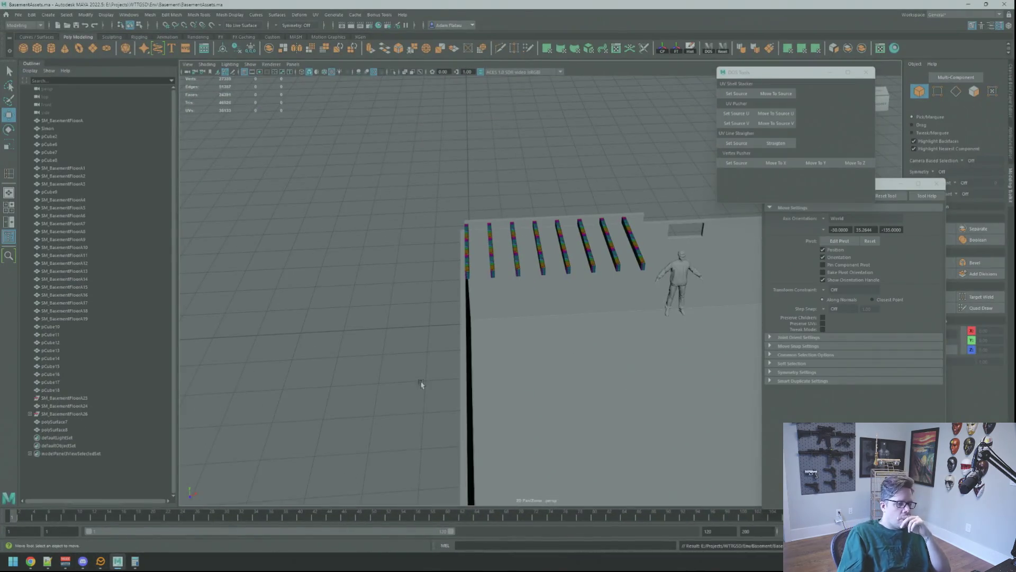
# - Select and frame edge beam polySurface8 and adjust its pivot
pyautogui.moveTo(619, 256)
pyautogui.keyDown('alt'); pyautogui.mouseDown()
pyautogui.moveTo(421, 186)
pyautogui.moveTo(671, 245)
pyautogui.moveTo(732, 238)
pyautogui.moveTo(965, 255)
pyautogui.moveTo(634, 194)
pyautogui.mouseUp(); pyautogui.keyUp('alt')
pyautogui.click(427, 191)
pyautogui.press('f')
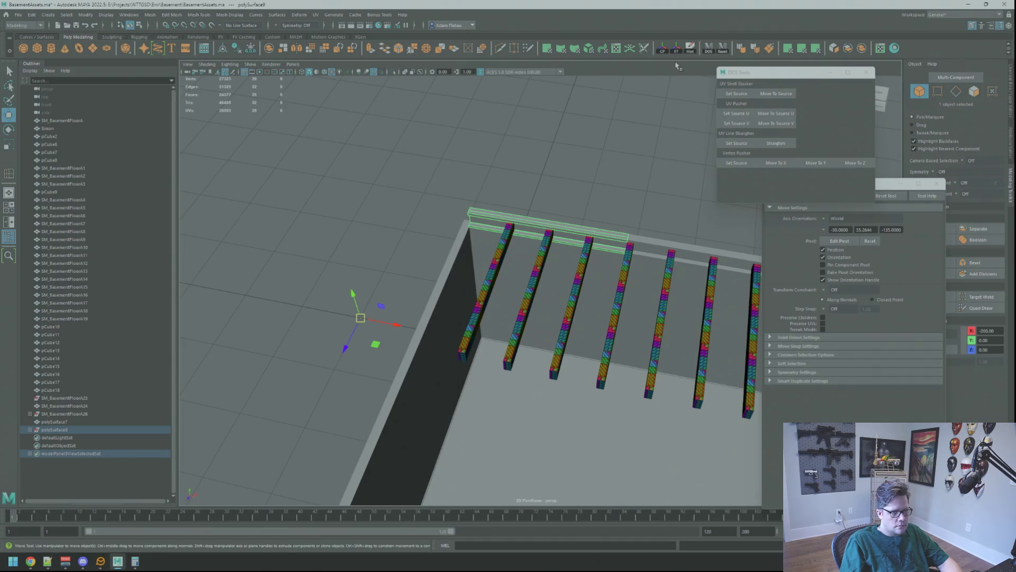
pyautogui.moveTo(370, 254)
pyautogui.keyDown('alt'); pyautogui.mouseDown()
pyautogui.moveTo(403, 243)
pyautogui.moveTo(517, 284)
pyautogui.moveTo(493, 203)
pyautogui.moveTo(495, 216)
pyautogui.mouseUp(); pyautogui.keyUp('alt')
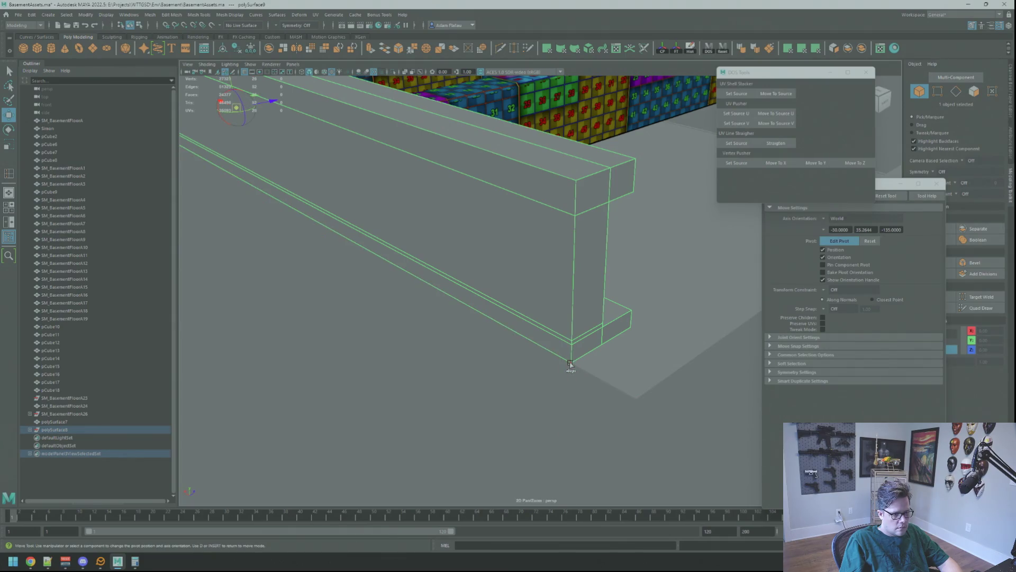
pyautogui.press('d')
pyautogui.scroll(-5, 571, 363)
pyautogui.keyDown('alt'); pyautogui.moveTo(571, 317); pyautogui.dragTo(593, 198); pyautogui.keyUp('alt')
# - Rotate and move the beam along the wall edge, then view in wireframe
pyautogui.press('q')
pyautogui.press('w')
pyautogui.keyDown('alt'); pyautogui.moveTo(545, 249); pyautogui.dragTo(591, 303); pyautogui.keyUp('alt')
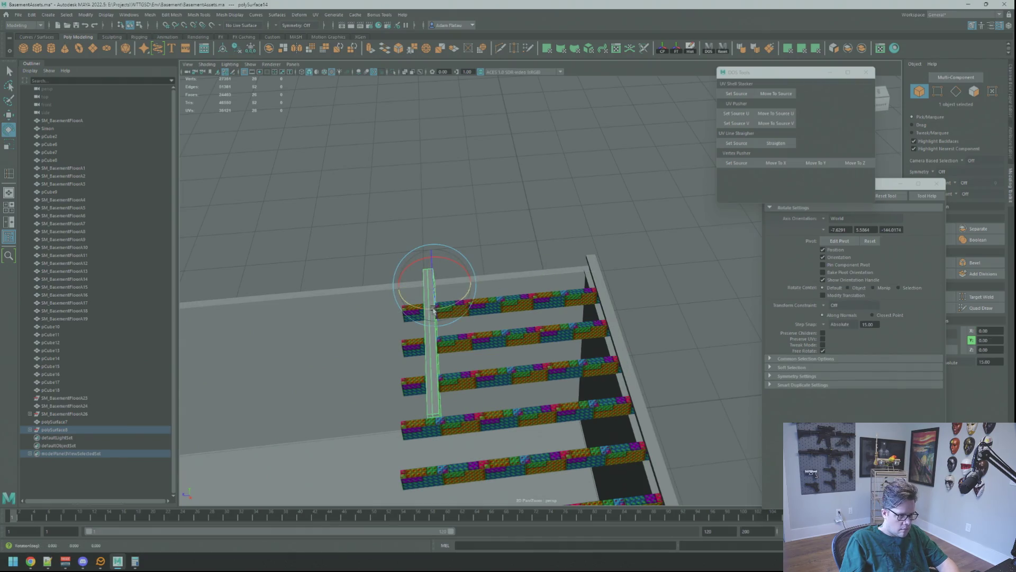
pyautogui.scroll(3, 483, 301)
pyautogui.press('w')
pyautogui.moveTo(483, 301)
pyautogui.keyDown('alt'); pyautogui.mouseDown()
pyautogui.moveTo(517, 268)
pyautogui.moveTo(493, 272)
pyautogui.moveTo(540, 282)
pyautogui.mouseUp(); pyautogui.keyUp('alt')
pyautogui.press('4')
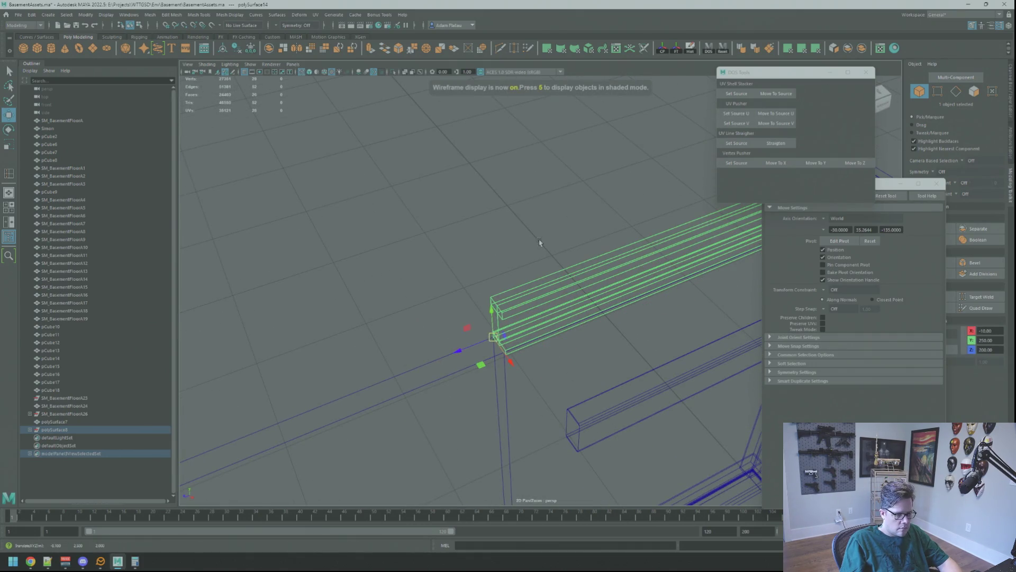
# - Return to the Select tool and shaded display, viewing the textured joists from above
pyautogui.press('q')
pyautogui.press('5')
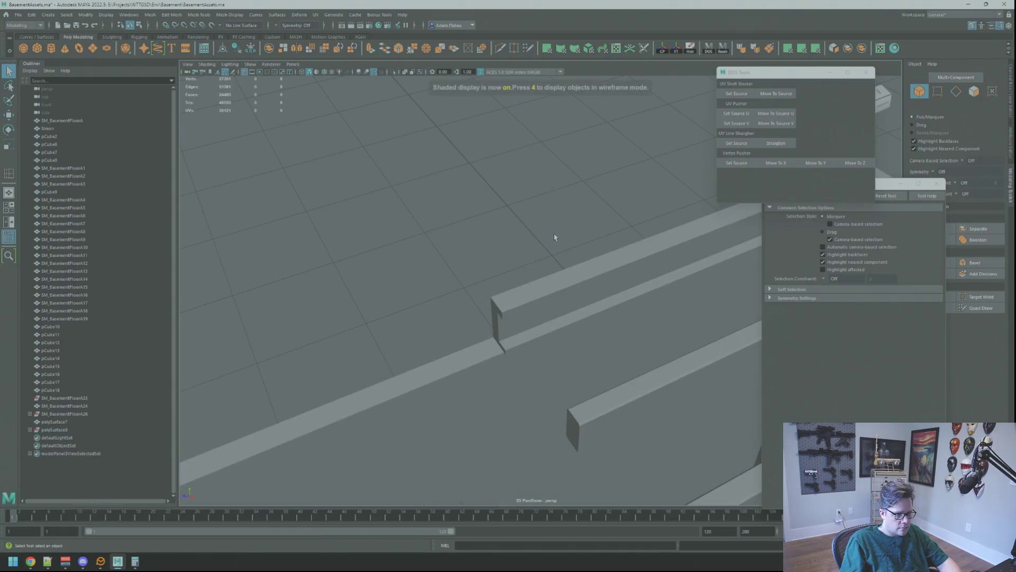
pyautogui.keyDown('alt'); pyautogui.moveTo(554, 233); pyautogui.dragTo(560, 243); pyautogui.keyUp('alt')
pyautogui.scroll(3, 565, 255)
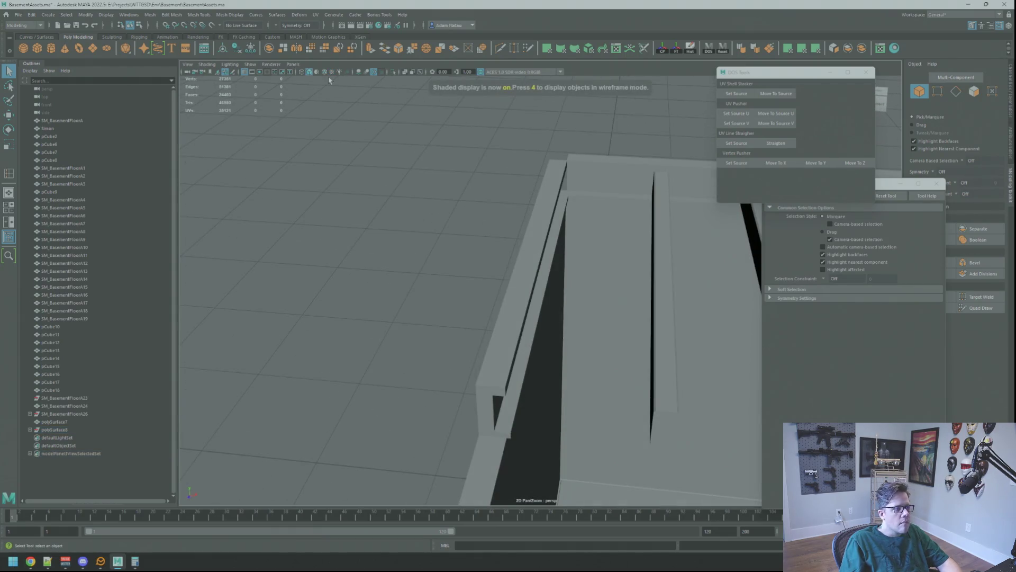
pyautogui.scroll(-5, 476, 227)
pyautogui.keyDown('alt'); pyautogui.moveTo(434, 238); pyautogui.dragTo(532, 225); pyautogui.keyUp('alt')
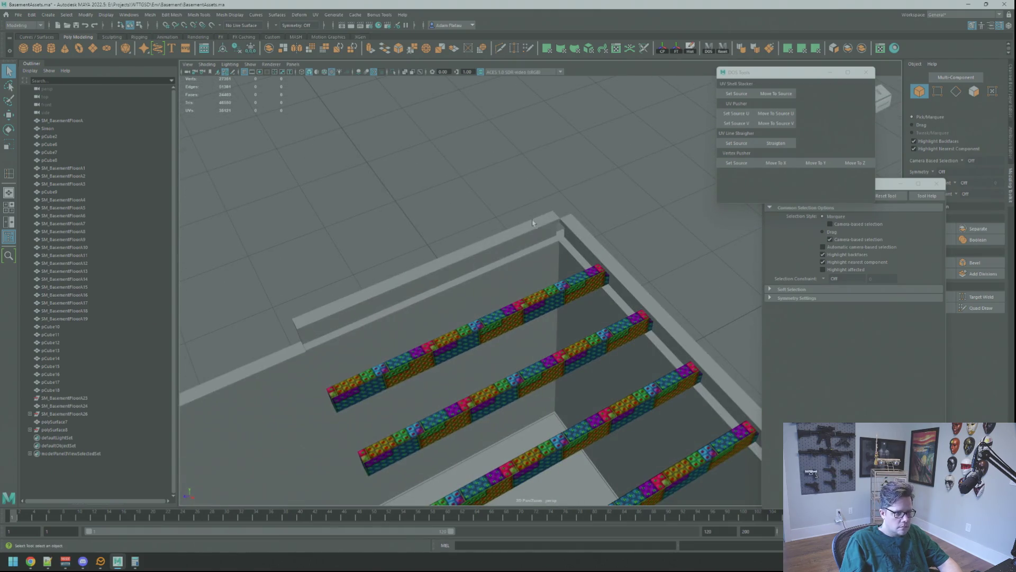
# - Zoom and orbit around the corner where the two edge beams meet
pyautogui.scroll(6, 578, 228)
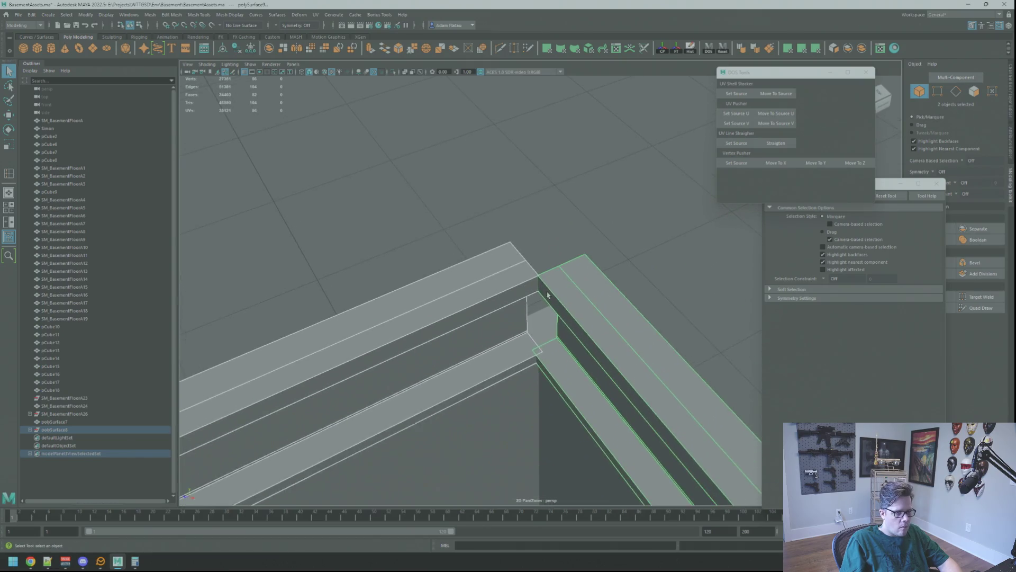
pyautogui.scroll(5, 547, 294)
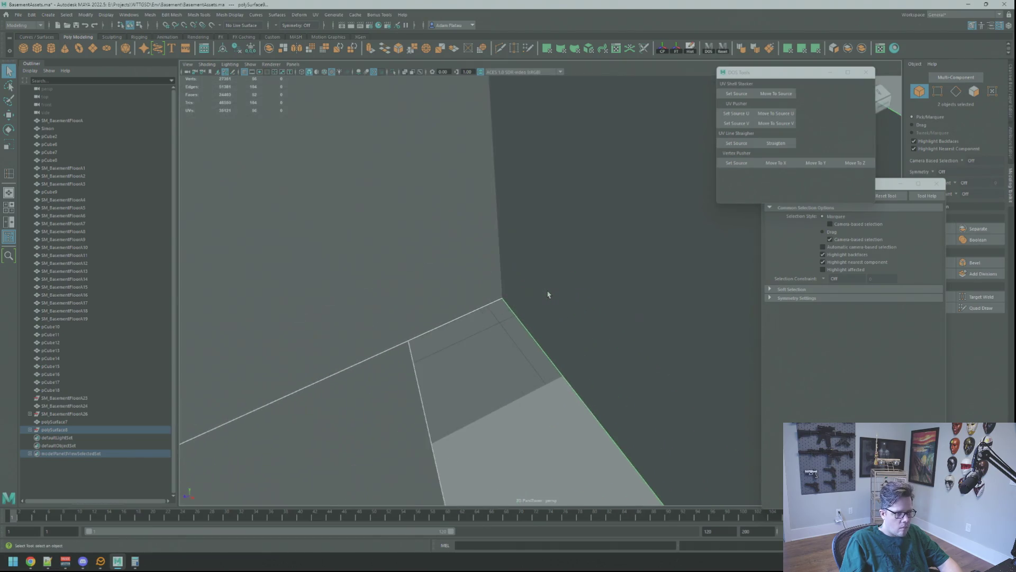
pyautogui.scroll(-5, 547, 293)
pyautogui.scroll(2, 545, 288)
pyautogui.keyDown('alt'); pyautogui.moveTo(545, 288); pyautogui.dragTo(528, 295, button='middle'); pyautogui.keyUp('alt')
pyautogui.moveTo(528, 295)
pyautogui.keyDown('alt'); pyautogui.mouseDown()
pyautogui.moveTo(567, 284)
pyautogui.moveTo(566, 210)
pyautogui.moveTo(526, 224)
pyautogui.moveTo(540, 284)
pyautogui.moveTo(549, 280)
pyautogui.moveTo(526, 268)
pyautogui.moveTo(600, 257)
pyautogui.moveTo(658, 265)
pyautogui.moveTo(640, 290)
pyautogui.moveTo(520, 256)
pyautogui.moveTo(499, 169)
pyautogui.moveTo(479, 270)
pyautogui.moveTo(452, 290)
pyautogui.moveTo(534, 299)
pyautogui.mouseUp(); pyautogui.keyUp('alt')
pyautogui.moveTo(554, 220)
pyautogui.keyDown('alt'); pyautogui.mouseDown()
pyautogui.moveTo(499, 233)
pyautogui.moveTo(517, 227)
pyautogui.moveTo(517, 245)
pyautogui.moveTo(551, 218)
pyautogui.moveTo(521, 204)
pyautogui.moveTo(512, 275)
pyautogui.mouseUp(); pyautogui.keyUp('alt')
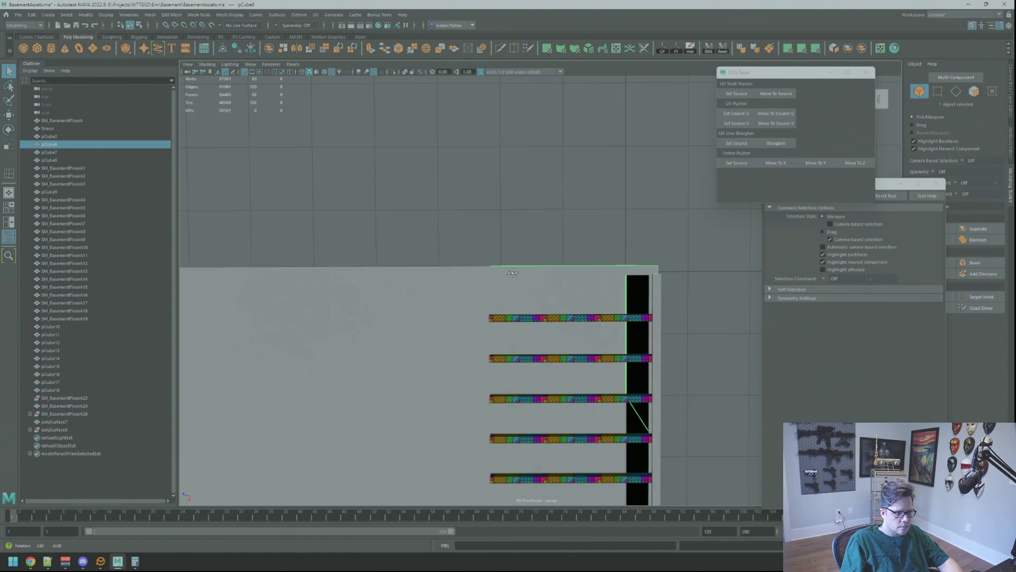
pyautogui.moveTo(640, 267)
pyautogui.keyDown('alt'); pyautogui.mouseDown()
pyautogui.moveTo(446, 245)
pyautogui.moveTo(579, 272)
pyautogui.moveTo(483, 229)
pyautogui.moveTo(461, 252)
pyautogui.moveTo(552, 302)
pyautogui.moveTo(554, 240)
pyautogui.moveTo(663, 296)
pyautogui.moveTo(584, 292)
pyautogui.moveTo(566, 279)
pyautogui.moveTo(577, 265)
pyautogui.moveTo(555, 304)
pyautogui.moveTo(558, 284)
pyautogui.moveTo(583, 288)
pyautogui.moveTo(547, 259)
pyautogui.moveTo(564, 266)
pyautogui.moveTo(567, 323)
pyautogui.mouseUp(); pyautogui.keyUp('alt')
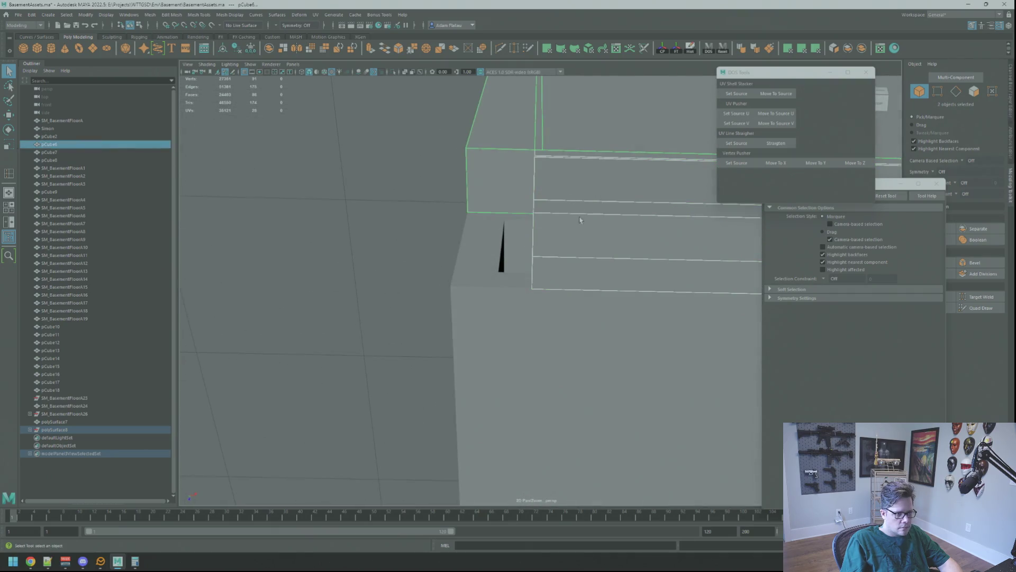
pyautogui.moveTo(461, 267)
pyautogui.keyDown('alt'); pyautogui.mouseDown()
pyautogui.moveTo(658, 222)
pyautogui.moveTo(729, 190)
pyautogui.moveTo(665, 185)
pyautogui.moveTo(849, 202)
pyautogui.mouseUp(); pyautogui.keyUp('alt')
pyautogui.moveTo(849, 202)
pyautogui.keyDown('alt'); pyautogui.mouseDown(button='right')
pyautogui.moveTo(503, 264)
pyautogui.moveTo(580, 345)
pyautogui.moveTo(586, 272)
pyautogui.mouseUp(button='right'); pyautogui.keyUp('alt')
pyautogui.keyDown('alt'); pyautogui.moveTo(585, 272); pyautogui.dragTo(598, 314, button='middle'); pyautogui.keyUp('alt')
pyautogui.keyDown('alt'); pyautogui.moveTo(597, 314); pyautogui.dragTo(550, 308); pyautogui.keyUp('alt')
pyautogui.keyDown('alt'); pyautogui.moveTo(550, 308); pyautogui.dragTo(493, 296, button='right'); pyautogui.keyUp('alt')
pyautogui.keyDown('alt'); pyautogui.moveTo(493, 295); pyautogui.dragTo(465, 289); pyautogui.keyUp('alt')
pyautogui.keyDown('alt'); pyautogui.moveTo(466, 290); pyautogui.dragTo(437, 283, button='middle'); pyautogui.keyUp('alt')
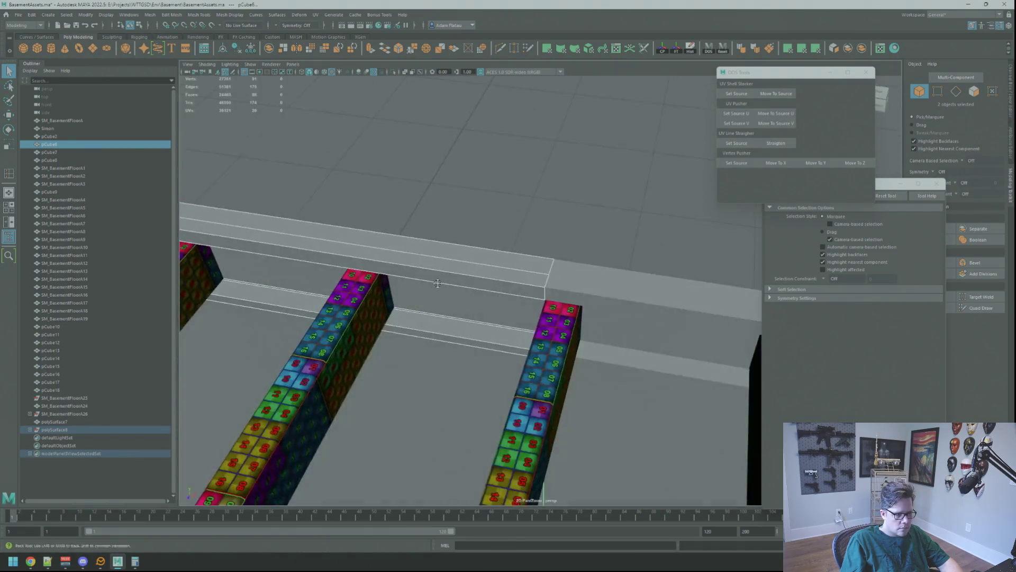
pyautogui.moveTo(438, 283)
pyautogui.keyDown('alt'); pyautogui.mouseDown()
pyautogui.moveTo(570, 290)
pyautogui.moveTo(588, 319)
pyautogui.moveTo(639, 332)
pyautogui.moveTo(469, 319)
pyautogui.moveTo(550, 242)
pyautogui.moveTo(478, 265)
pyautogui.moveTo(716, 279)
pyautogui.mouseUp(); pyautogui.keyUp('alt')
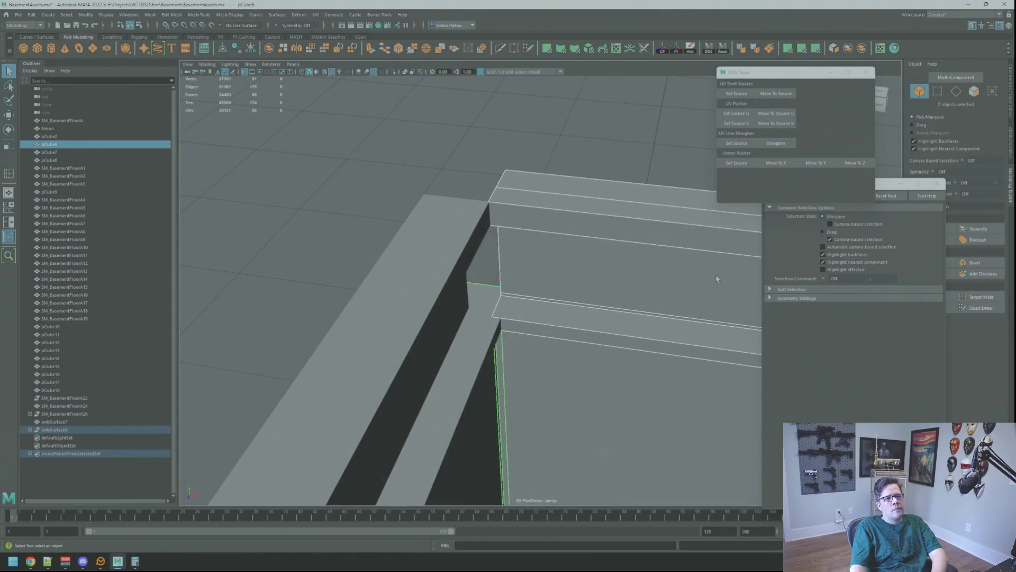
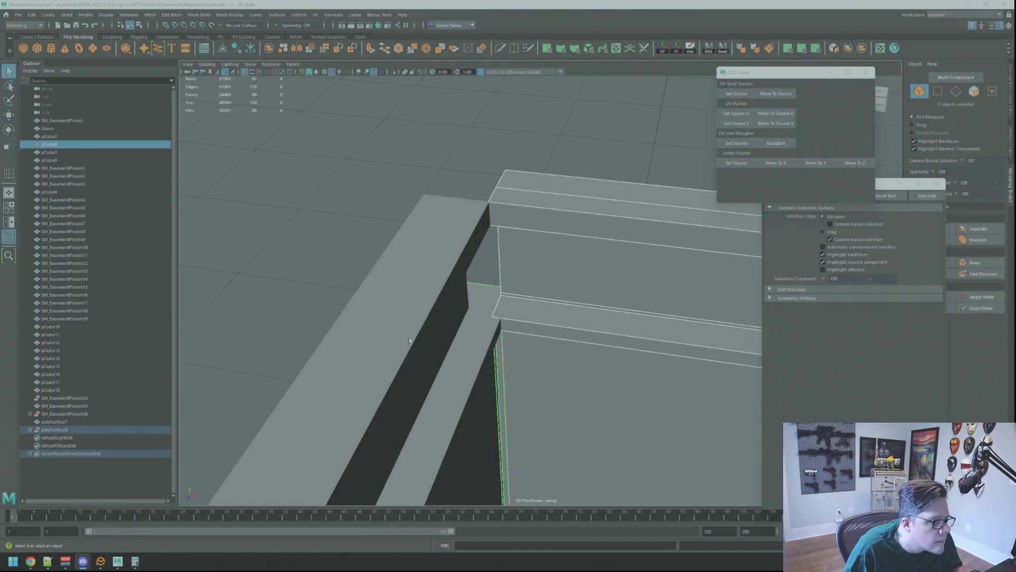
# - Select the ledger beam's end vertices in Vertex mode and frame them for moving
pyautogui.moveTo(604, 246)
pyautogui.keyDown('alt'); pyautogui.mouseDown()
pyautogui.moveTo(587, 249)
pyautogui.moveTo(652, 247)
pyautogui.mouseUp(); pyautogui.keyUp('alt')
pyautogui.moveTo(652, 247); pyautogui.dragTo(678, 241, button='right')
pyautogui.click(529, 262)
pyautogui.moveTo(528, 259); pyautogui.dragTo(490, 259, button='right')
pyautogui.moveTo(531, 233); pyautogui.dragTo(588, 361)
pyautogui.press('f')
pyautogui.press('w')
# - Pick a single corner vertex on the beam piece and frame it
pyautogui.click(570, 226)
pyautogui.moveTo(571, 226); pyautogui.dragTo(548, 220, button='right')
pyautogui.click(540, 205)
pyautogui.press('f')
pyautogui.moveTo(624, 250)
pyautogui.keyDown('alt'); pyautogui.mouseDown()
pyautogui.moveTo(674, 245)
pyautogui.moveTo(716, 220)
pyautogui.moveTo(490, 298)
pyautogui.mouseUp(); pyautogui.keyUp('alt')
pyautogui.rightClick(491, 298)
# - Select the 14 end vertices on the neighbouring beam piece
pyautogui.click(370, 339)
pyautogui.rightClick(512, 311)
pyautogui.press('q')
pyautogui.moveTo(488, 259)
pyautogui.mouseDown()
pyautogui.moveTo(561, 438)
pyautogui.moveTo(742, 245)
pyautogui.mouseUp()
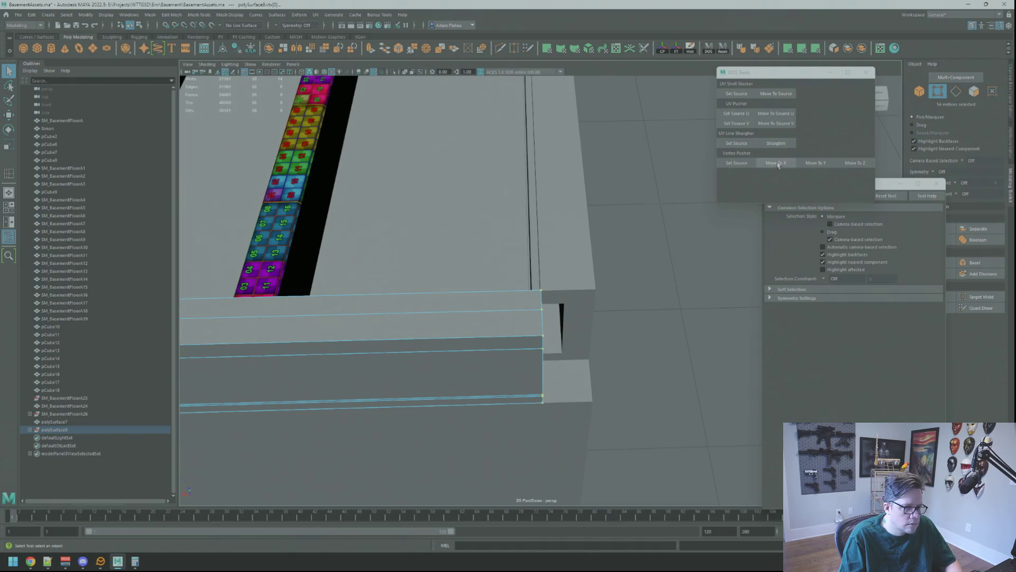
pyautogui.keyDown('alt'); pyautogui.moveTo(714, 202); pyautogui.dragTo(570, 245); pyautogui.keyUp('alt')
pyautogui.press('F8')
# - Inspect the wall corner up close, then delete one of the joist beams
pyautogui.keyDown('shift'); pyautogui.click(570, 291); pyautogui.keyUp('shift')
pyautogui.moveTo(572, 291)
pyautogui.keyDown('alt'); pyautogui.mouseDown()
pyautogui.moveTo(650, 295)
pyautogui.moveTo(582, 338)
pyautogui.moveTo(546, 318)
pyautogui.moveTo(527, 325)
pyautogui.moveTo(608, 292)
pyautogui.moveTo(577, 283)
pyautogui.moveTo(518, 231)
pyautogui.mouseUp(); pyautogui.keyUp('alt')
pyautogui.moveTo(518, 231)
pyautogui.keyDown('alt'); pyautogui.mouseDown(button='right')
pyautogui.moveTo(537, 256)
pyautogui.moveTo(510, 233)
pyautogui.moveTo(521, 245)
pyautogui.moveTo(517, 266)
pyautogui.mouseUp(button='right'); pyautogui.keyUp('alt')
pyautogui.moveTo(517, 266)
pyautogui.keyDown('alt'); pyautogui.mouseDown()
pyautogui.moveTo(658, 290)
pyautogui.moveTo(554, 279)
pyautogui.mouseUp(); pyautogui.keyUp('alt')
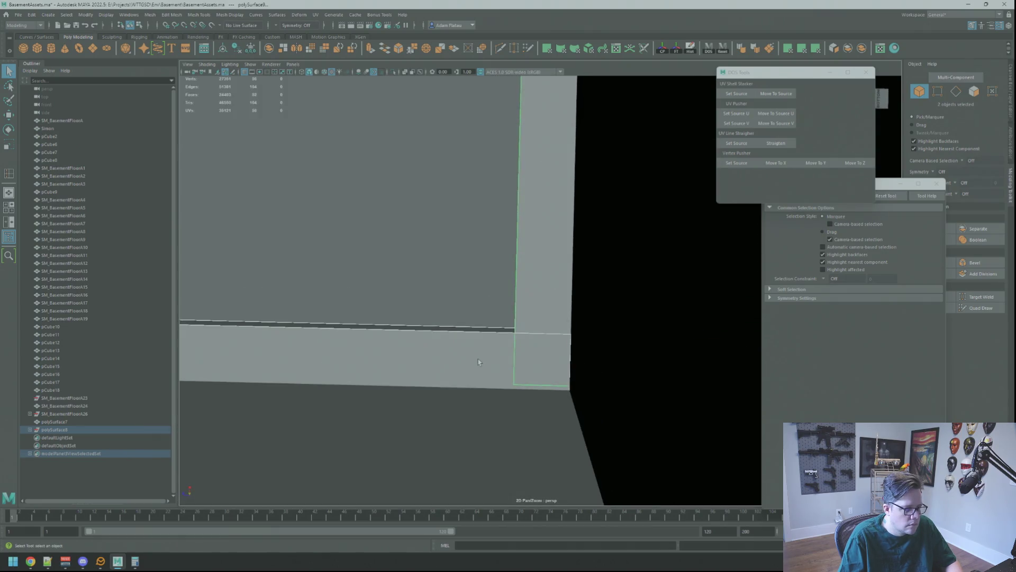
pyautogui.moveTo(496, 348)
pyautogui.keyDown('alt'); pyautogui.mouseDown()
pyautogui.moveTo(475, 375)
pyautogui.moveTo(470, 336)
pyautogui.moveTo(476, 322)
pyautogui.moveTo(514, 332)
pyautogui.moveTo(510, 307)
pyautogui.moveTo(517, 340)
pyautogui.moveTo(578, 356)
pyautogui.moveTo(592, 317)
pyautogui.moveTo(529, 344)
pyautogui.moveTo(456, 316)
pyautogui.moveTo(450, 291)
pyautogui.moveTo(497, 297)
pyautogui.moveTo(524, 286)
pyautogui.moveTo(537, 332)
pyautogui.moveTo(465, 317)
pyautogui.moveTo(599, 301)
pyautogui.moveTo(531, 288)
pyautogui.mouseUp(); pyautogui.keyUp('alt')
pyautogui.click(465, 318)
pyautogui.press('Delete')
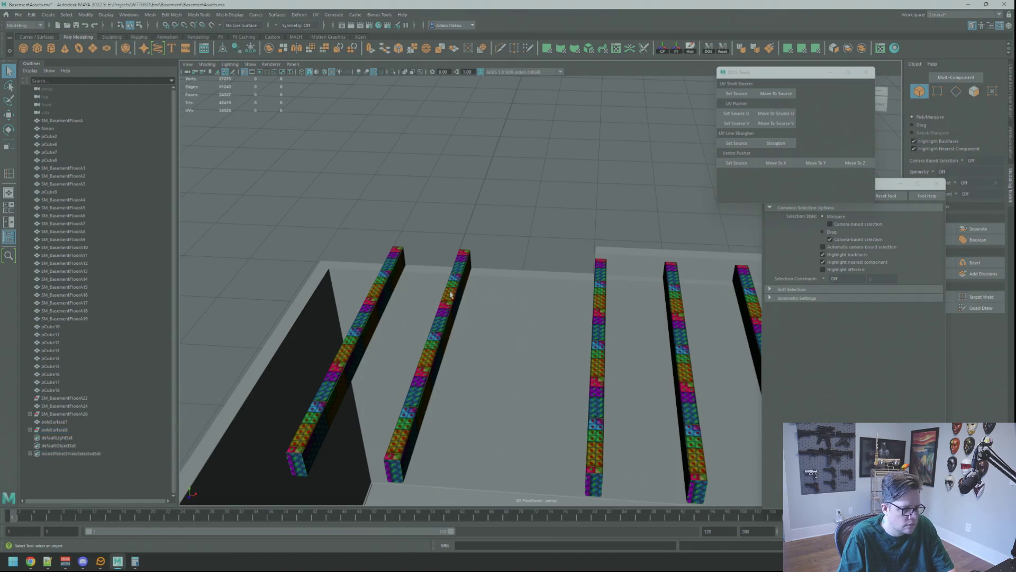
# - Delete two more joist beams
pyautogui.click(451, 288)
pyautogui.press('Delete')
pyautogui.click(392, 259)
pyautogui.press('Delete')
pyautogui.moveTo(561, 284)
pyautogui.keyDown('alt'); pyautogui.mouseDown()
pyautogui.moveTo(611, 265)
pyautogui.moveTo(628, 194)
pyautogui.mouseUp(); pyautogui.keyUp('alt')
# - Select ledger polySurface7 and crossbeam pCube2 and isolate just those two
pyautogui.click(612, 265)
pyautogui.press('f')
pyautogui.press('w')
pyautogui.keyDown('alt'); pyautogui.moveTo(614, 103); pyautogui.dragTo(588, 216); pyautogui.keyUp('alt')
pyautogui.keyDown('shift'); pyautogui.click(587, 215); pyautogui.keyUp('shift')
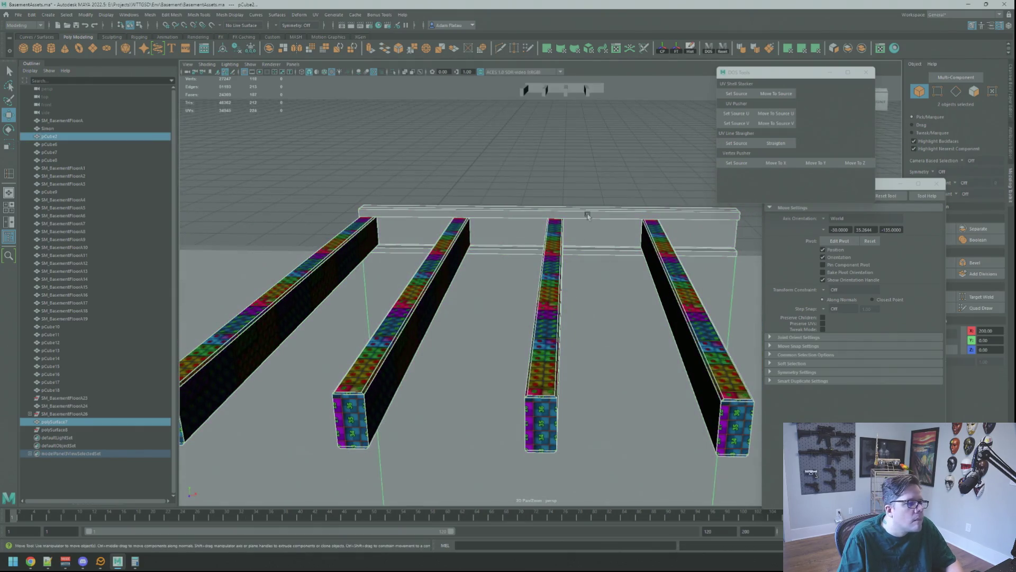
pyautogui.click(393, 75)
pyautogui.moveTo(393, 77)
pyautogui.keyDown('alt'); pyautogui.mouseDown()
pyautogui.moveTo(385, 177)
pyautogui.moveTo(439, 212)
pyautogui.moveTo(495, 284)
pyautogui.moveTo(523, 268)
pyautogui.mouseUp(); pyautogui.keyUp('alt')
# - Select the ledger's corner vertex and bring it to the crossbeam block's edge
pyautogui.press('F9')
pyautogui.click(468, 318)
pyautogui.press('f')
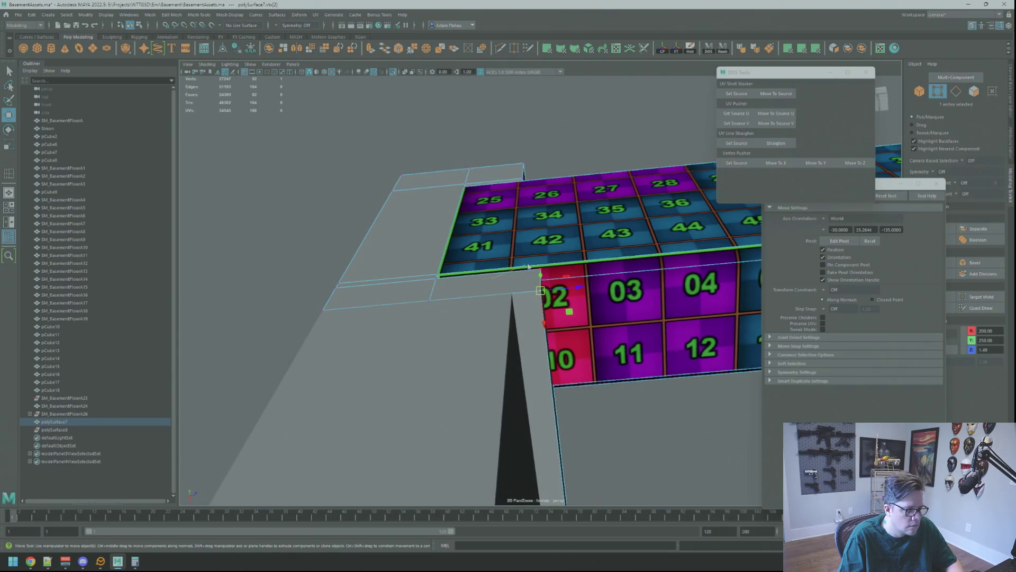
pyautogui.moveTo(528, 266); pyautogui.dragTo(551, 249, button='right')
pyautogui.click(492, 344)
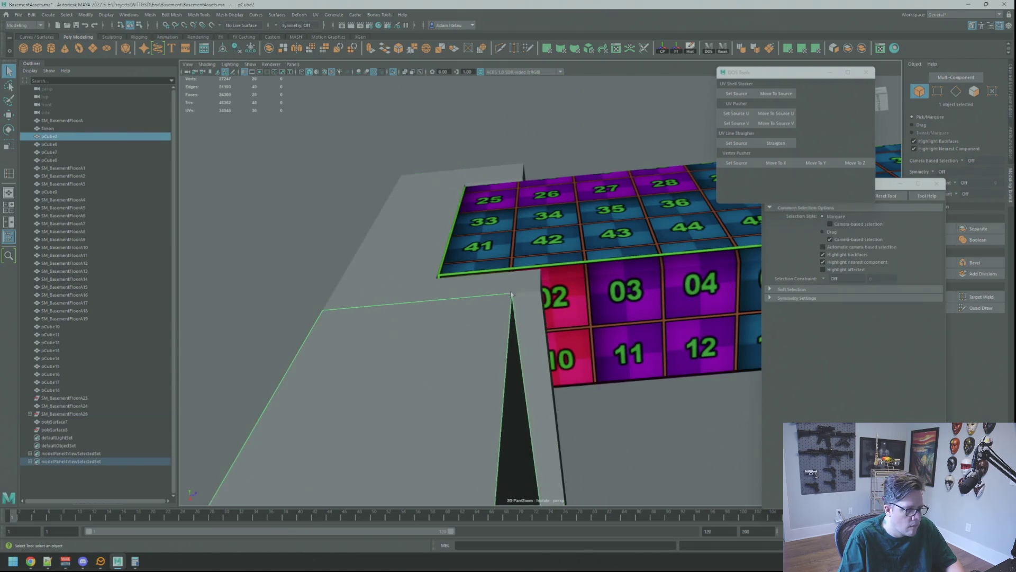
pyautogui.keyDown('alt'); pyautogui.moveTo(492, 344); pyautogui.dragTo(521, 325); pyautogui.keyUp('alt')
# - Select the ledger together with the crossbeam block and save the scene
pyautogui.click(506, 275)
pyautogui.moveTo(506, 276)
pyautogui.keyDown('alt'); pyautogui.mouseDown()
pyautogui.moveTo(479, 277)
pyautogui.moveTo(468, 324)
pyautogui.mouseUp(); pyautogui.keyUp('alt')
pyautogui.keyDown('shift'); pyautogui.click(468, 324); pyautogui.keyUp('shift')
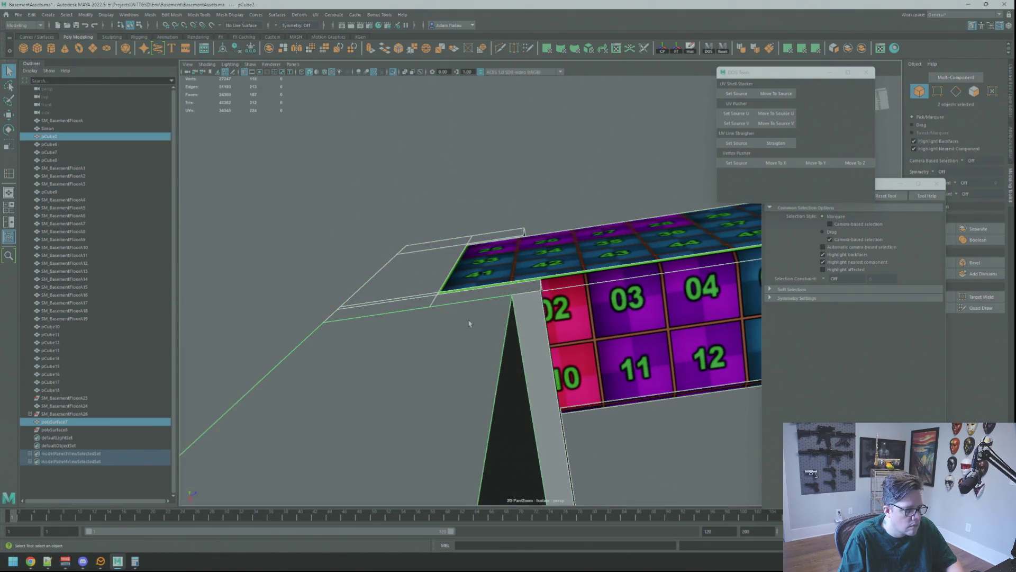
pyautogui.moveTo(514, 270)
pyautogui.keyDown('alt'); pyautogui.mouseDown()
pyautogui.moveTo(635, 275)
pyautogui.moveTo(581, 305)
pyautogui.moveTo(598, 292)
pyautogui.moveTo(529, 273)
pyautogui.moveTo(514, 256)
pyautogui.mouseUp(); pyautogui.keyUp('alt')
pyautogui.hotkey('ctrl', 's')
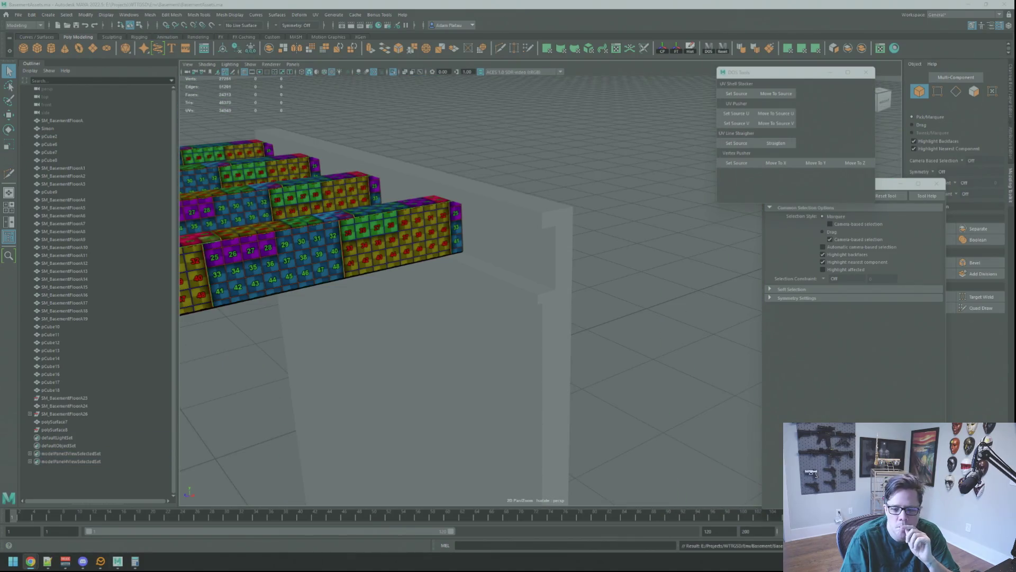
# - Turn off isolation so the whole scene is visible again
pyautogui.moveTo(445, 217)
pyautogui.keyDown('alt'); pyautogui.mouseDown()
pyautogui.moveTo(544, 156)
pyautogui.moveTo(601, 166)
pyautogui.moveTo(576, 181)
pyautogui.moveTo(578, 170)
pyautogui.moveTo(551, 164)
pyautogui.mouseUp(); pyautogui.keyUp('alt')
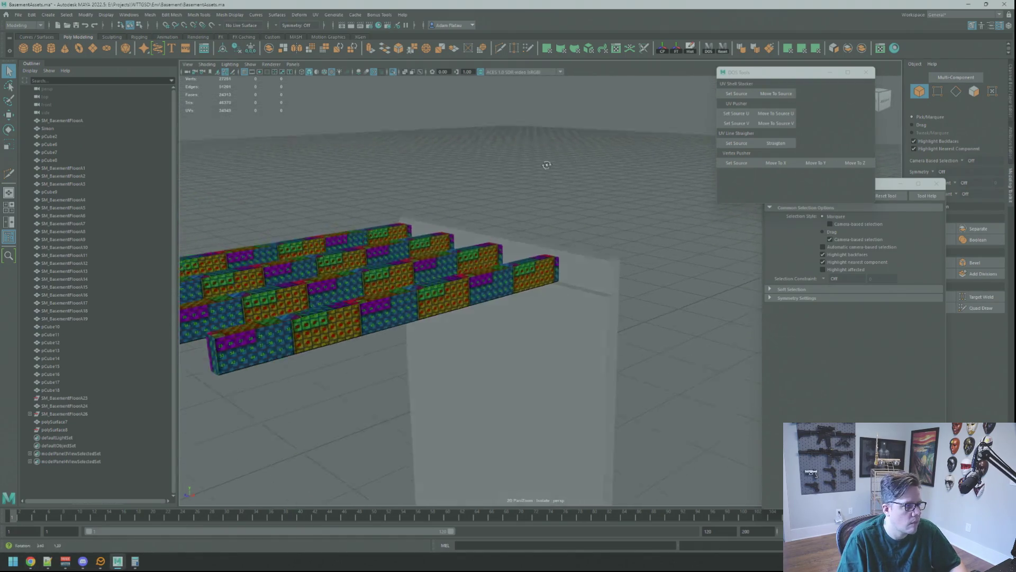
pyautogui.rightClick(541, 169)
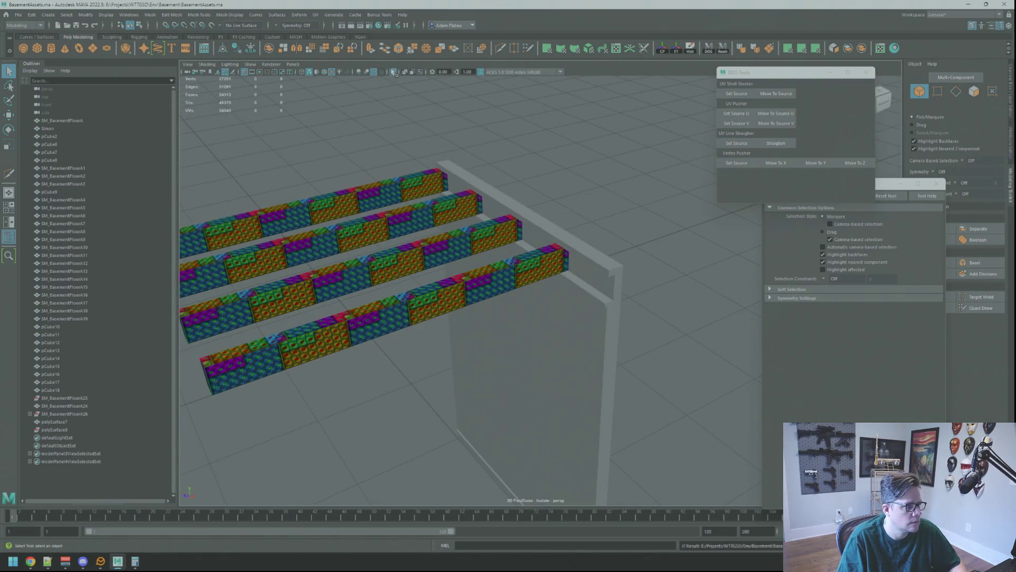
pyautogui.hotkey('ctrl', '1')
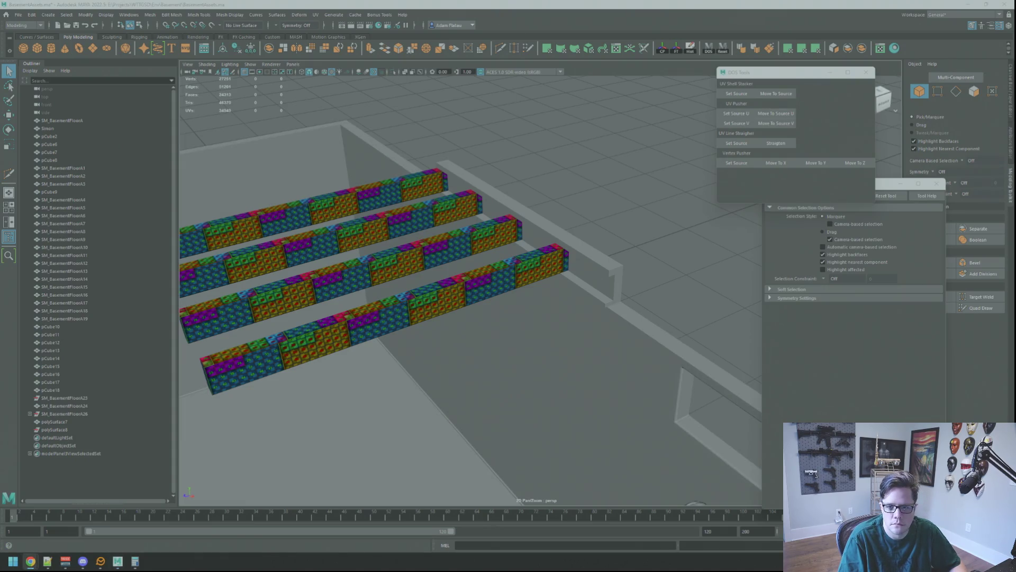
pyautogui.moveTo(576, 180)
pyautogui.keyDown('alt'); pyautogui.mouseDown()
pyautogui.moveTo(529, 151)
pyautogui.moveTo(591, 156)
pyautogui.moveTo(361, 93)
pyautogui.mouseUp(); pyautogui.keyUp('alt')
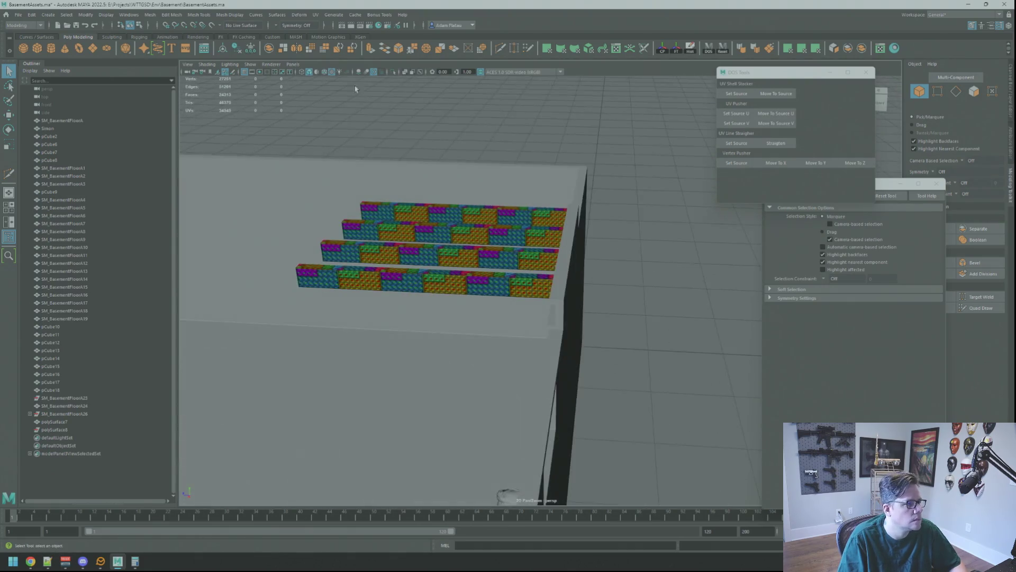
pyautogui.click(392, 73)
pyautogui.click(393, 73)
pyautogui.keyDown('alt'); pyautogui.moveTo(590, 178); pyautogui.dragTo(584, 174); pyautogui.keyUp('alt')
# - Duplicate the ledger and its joists and slide the copy along X
pyautogui.click(634, 216)
pyautogui.moveTo(634, 216)
pyautogui.keyDown('alt'); pyautogui.mouseDown()
pyautogui.moveTo(562, 238)
pyautogui.moveTo(507, 186)
pyautogui.moveTo(567, 174)
pyautogui.moveTo(549, 166)
pyautogui.moveTo(609, 238)
pyautogui.mouseUp(); pyautogui.keyUp('alt')
pyautogui.press('w')
pyautogui.hotkey('ctrl', 'd')
pyautogui.moveTo(677, 280)
pyautogui.mouseDown()
pyautogui.moveTo(460, 257)
pyautogui.moveTo(496, 187)
pyautogui.mouseUp()
pyautogui.moveTo(522, 270); pyautogui.dragTo(550, 268)
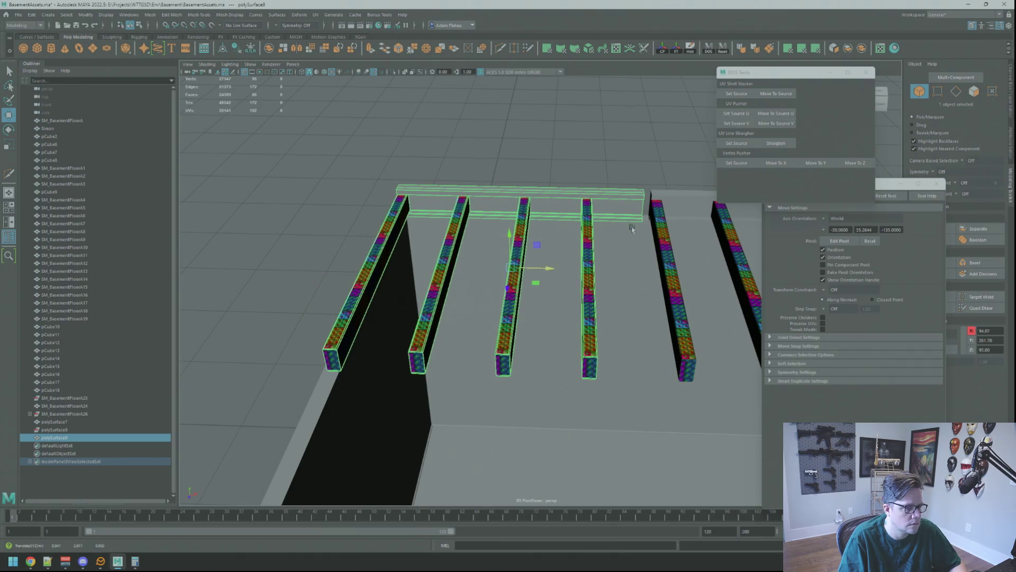
# - Snap the duplicate set's pivot to the beam corner
pyautogui.scroll(5, 622, 217)
pyautogui.scroll(-3, 622, 217)
pyautogui.scroll(3, 487, 204)
pyautogui.moveTo(488, 204)
pyautogui.keyDown('alt'); pyautogui.mouseDown()
pyautogui.moveTo(507, 228)
pyautogui.moveTo(481, 207)
pyautogui.moveTo(551, 206)
pyautogui.moveTo(571, 238)
pyautogui.mouseUp(); pyautogui.keyUp('alt')
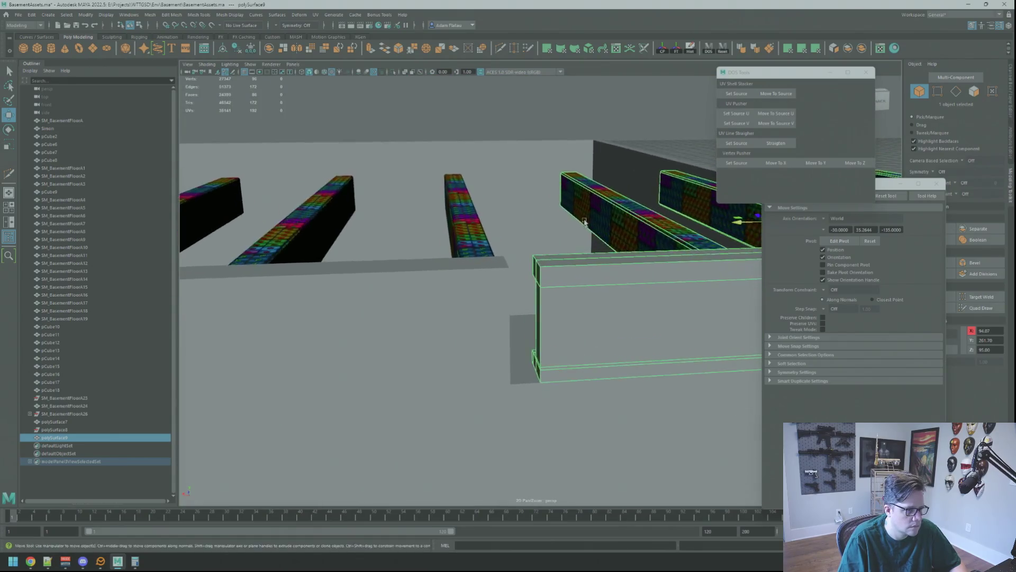
pyautogui.press('d')
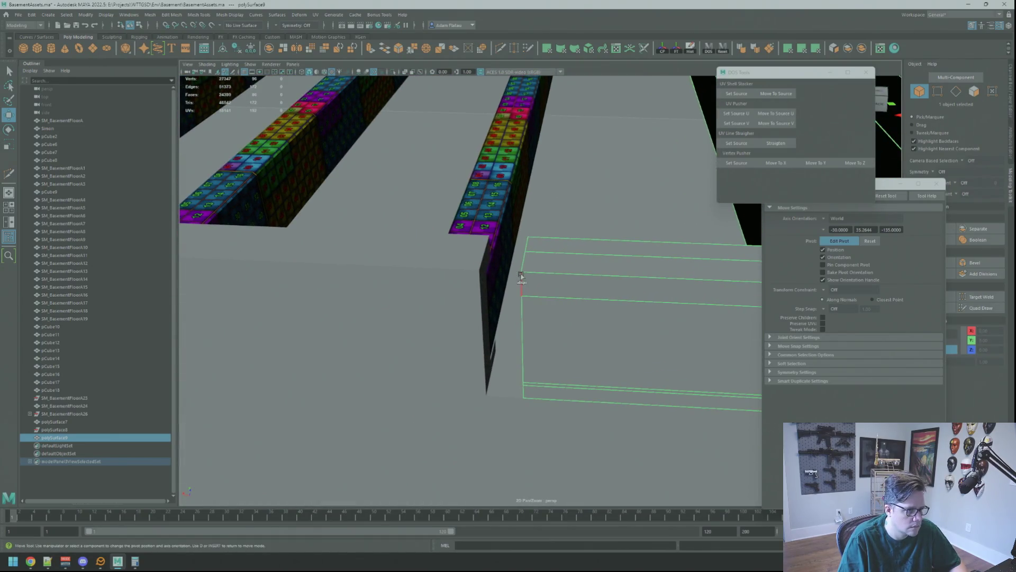
pyautogui.click(520, 273)
pyautogui.press('d')
pyautogui.press('q')
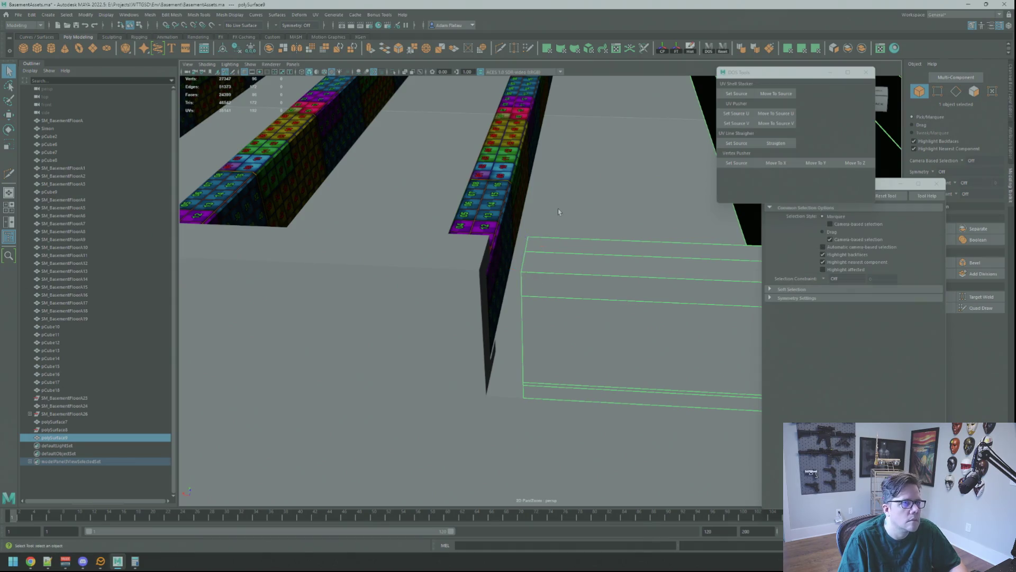
# - Try moving the duplicate set toward the first joists, then undo the attempt
pyautogui.press('a')
pyautogui.moveTo(661, 220); pyautogui.dragTo(682, 213, button='right')
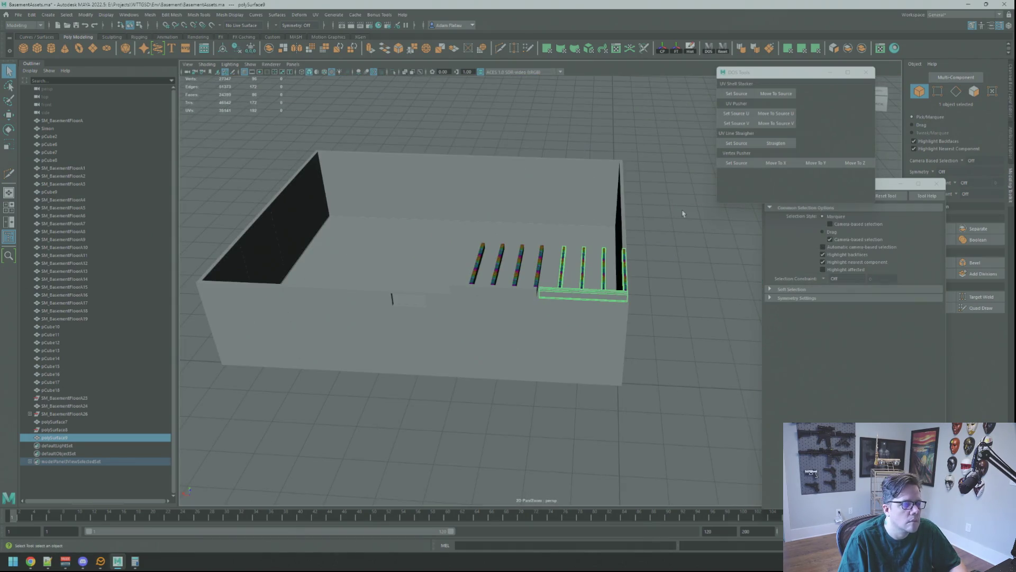
pyautogui.press('w')
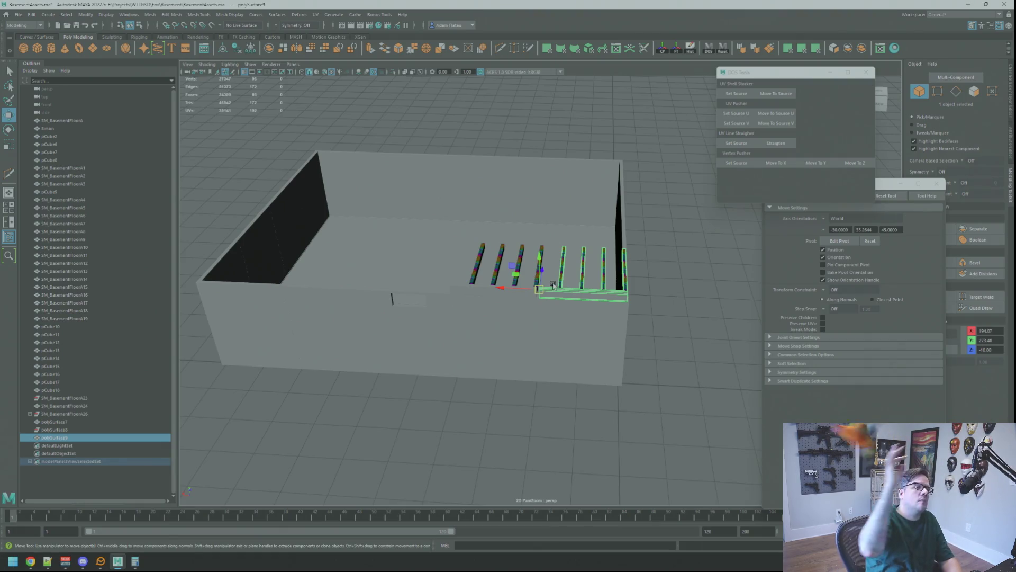
pyautogui.scroll(10, 500, 284)
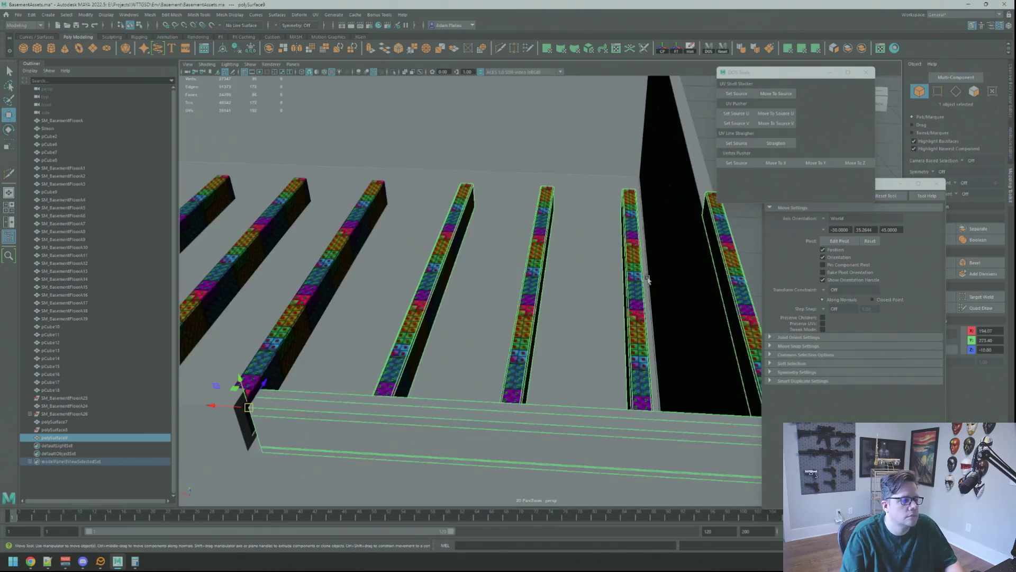
pyautogui.scroll(-8, 481, 251)
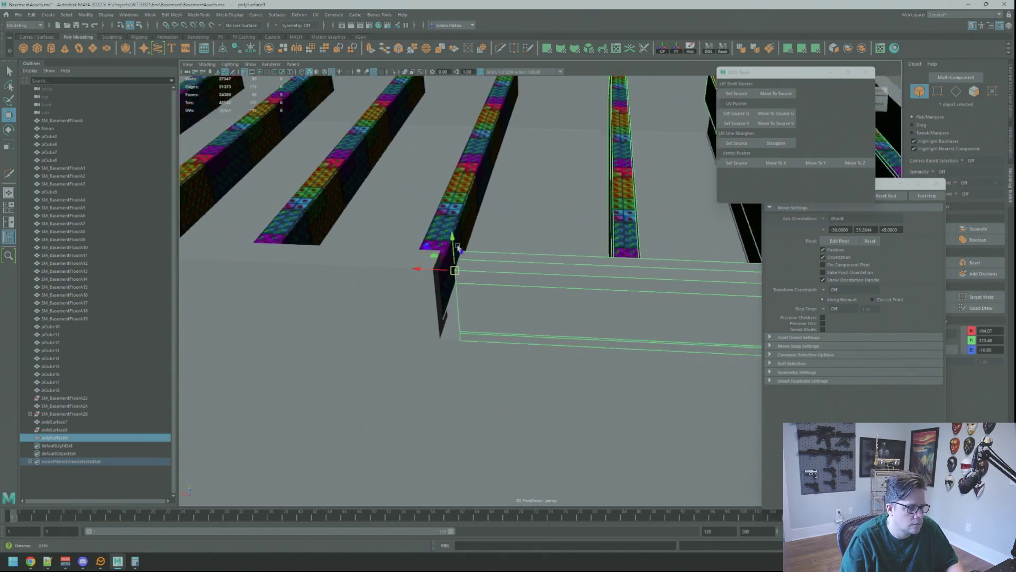
pyautogui.moveTo(554, 307)
pyautogui.mouseDown()
pyautogui.moveTo(542, 308)
pyautogui.moveTo(571, 263)
pyautogui.mouseUp()
pyautogui.scroll(-5, 543, 306)
pyautogui.hotkey('ctrl', 'z')
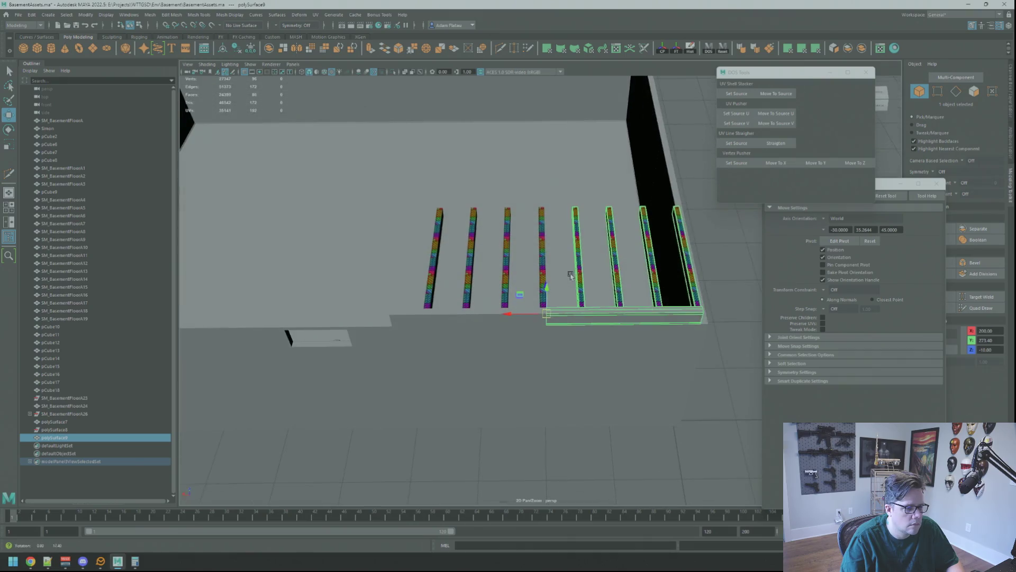
pyautogui.hotkey('ctrl', 'z')
pyautogui.hotkey('ctrl', 'z')
# - Snap the duplicate set against the first set and review the joist row
pyautogui.moveTo(593, 291)
pyautogui.keyDown('alt'); pyautogui.mouseDown()
pyautogui.moveTo(536, 320)
pyautogui.moveTo(550, 294)
pyautogui.moveTo(507, 253)
pyautogui.moveTo(503, 267)
pyautogui.moveTo(473, 257)
pyautogui.mouseUp(); pyautogui.keyUp('alt')
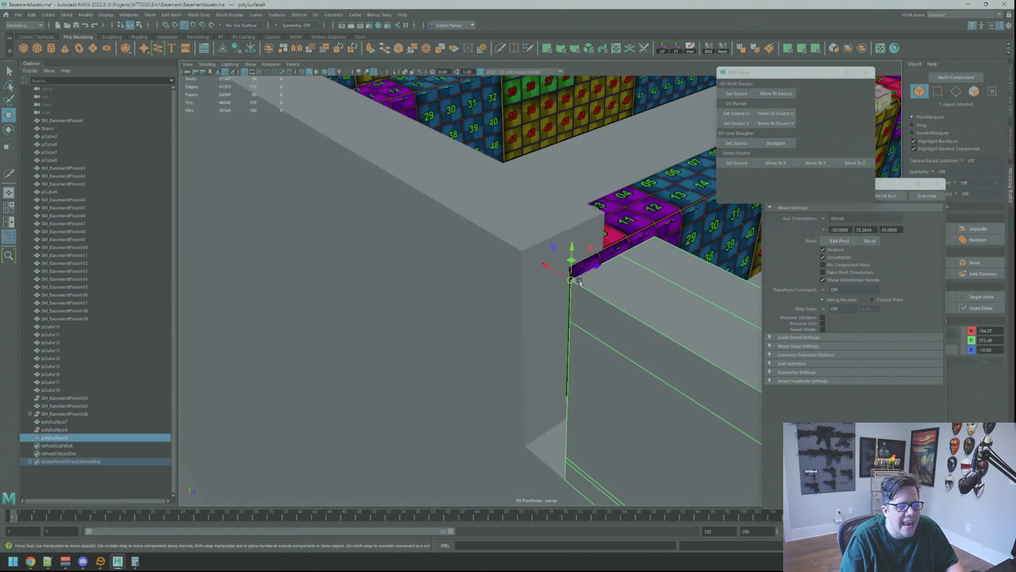
pyautogui.moveTo(579, 281); pyautogui.dragTo(509, 260)
pyautogui.keyDown('alt'); pyautogui.moveTo(561, 267); pyautogui.dragTo(534, 286); pyautogui.keyUp('alt')
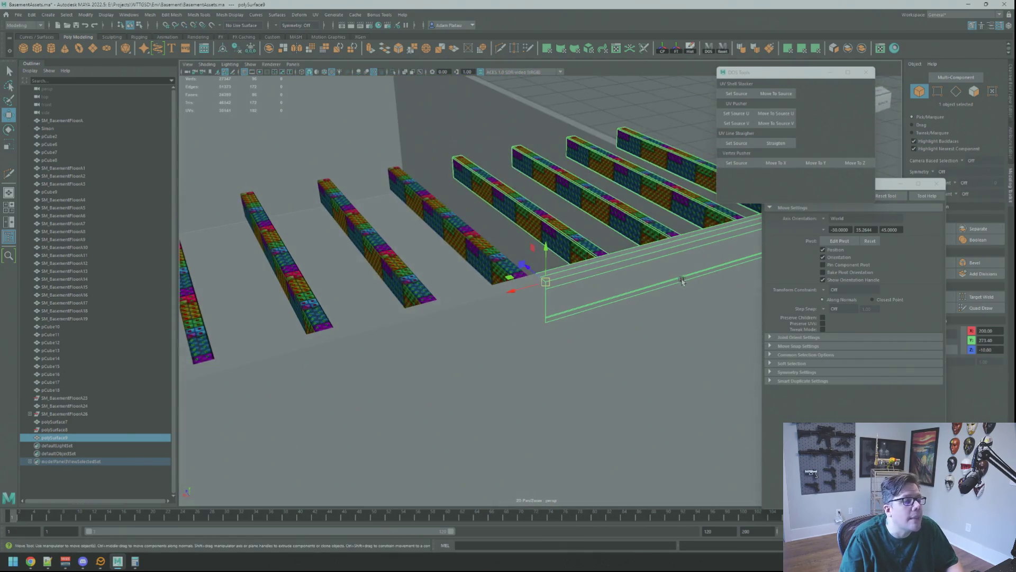
pyautogui.scroll(-5, 658, 320)
pyautogui.click(710, 297)
pyautogui.moveTo(634, 296)
pyautogui.keyDown('alt'); pyautogui.mouseDown()
pyautogui.moveTo(658, 319)
pyautogui.moveTo(557, 302)
pyautogui.moveTo(631, 311)
pyautogui.moveTo(456, 311)
pyautogui.mouseUp(); pyautogui.keyUp('alt')
pyautogui.scroll(-5, 552, 314)
pyautogui.scroll(5, 596, 323)
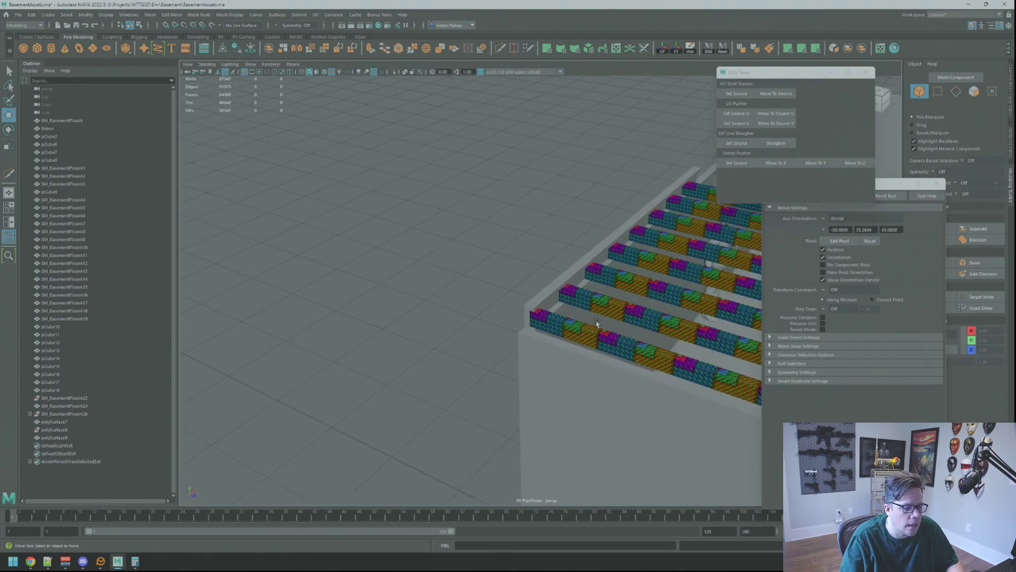
pyautogui.moveTo(596, 323)
pyautogui.keyDown('alt'); pyautogui.mouseDown()
pyautogui.moveTo(576, 329)
pyautogui.moveTo(536, 307)
pyautogui.mouseUp(); pyautogui.keyUp('alt')
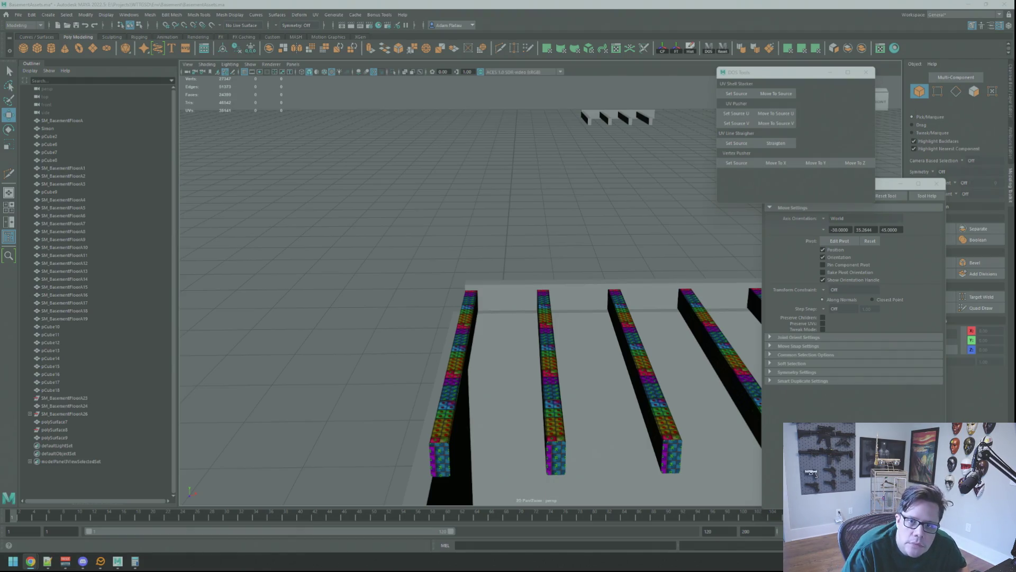
# - Select and frame the back ledger beam
pyautogui.moveTo(451, 254)
pyautogui.keyDown('alt'); pyautogui.mouseDown()
pyautogui.moveTo(557, 281)
pyautogui.moveTo(529, 275)
pyautogui.moveTo(549, 227)
pyautogui.moveTo(508, 220)
pyautogui.moveTo(609, 275)
pyautogui.moveTo(603, 282)
pyautogui.moveTo(513, 239)
pyautogui.mouseUp(); pyautogui.keyUp('alt')
pyautogui.click(602, 282)
pyautogui.click(560, 153)
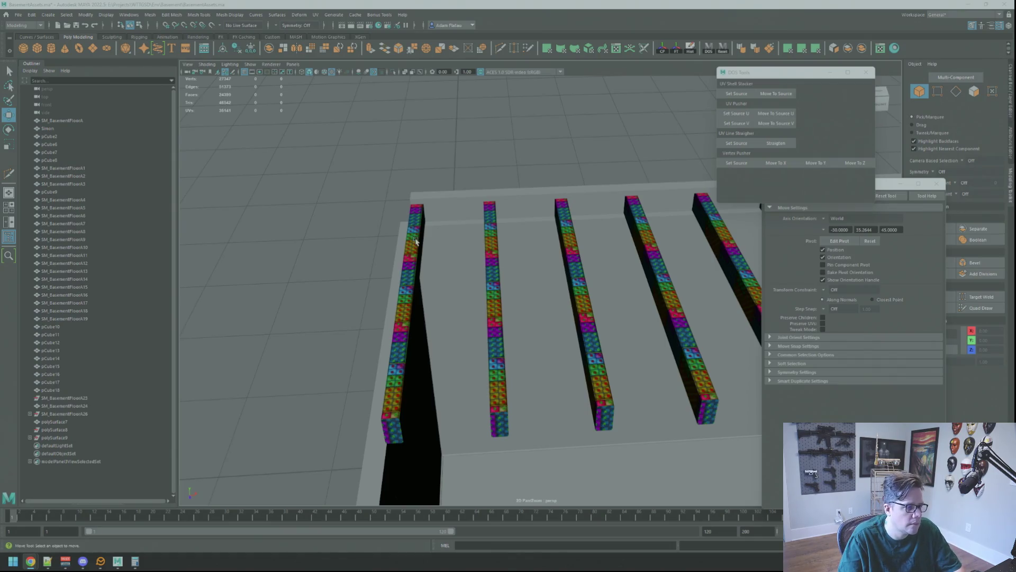
pyautogui.click(497, 199)
pyautogui.press('f')
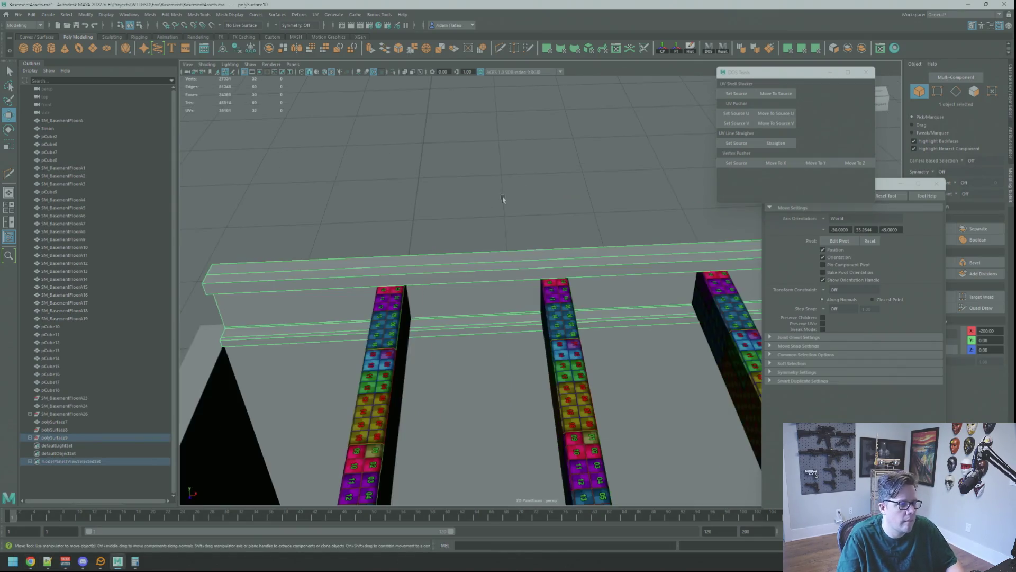
pyautogui.scroll(-5, 527, 200)
pyautogui.moveTo(545, 211)
pyautogui.keyDown('alt'); pyautogui.mouseDown()
pyautogui.moveTo(540, 196)
pyautogui.moveTo(556, 186)
pyautogui.mouseUp(); pyautogui.keyUp('alt')
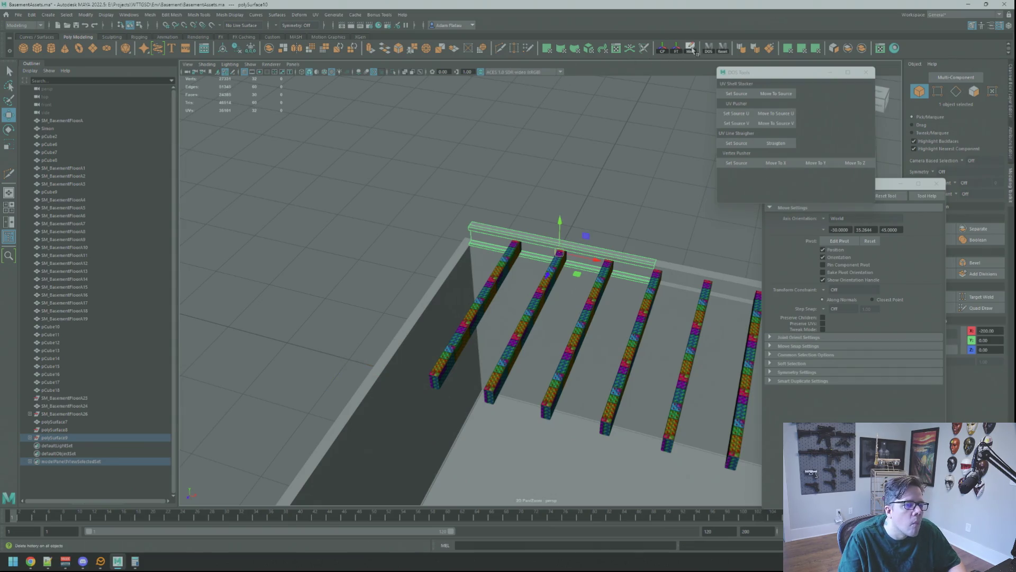
pyautogui.moveTo(605, 188)
pyautogui.keyDown('alt'); pyautogui.mouseDown()
pyautogui.moveTo(585, 190)
pyautogui.moveTo(562, 143)
pyautogui.mouseUp(); pyautogui.keyUp('alt')
# - Rotate the back ledger parallel to the joists and slide it along X
pyautogui.press('e')
pyautogui.moveTo(492, 263); pyautogui.dragTo(420, 272)
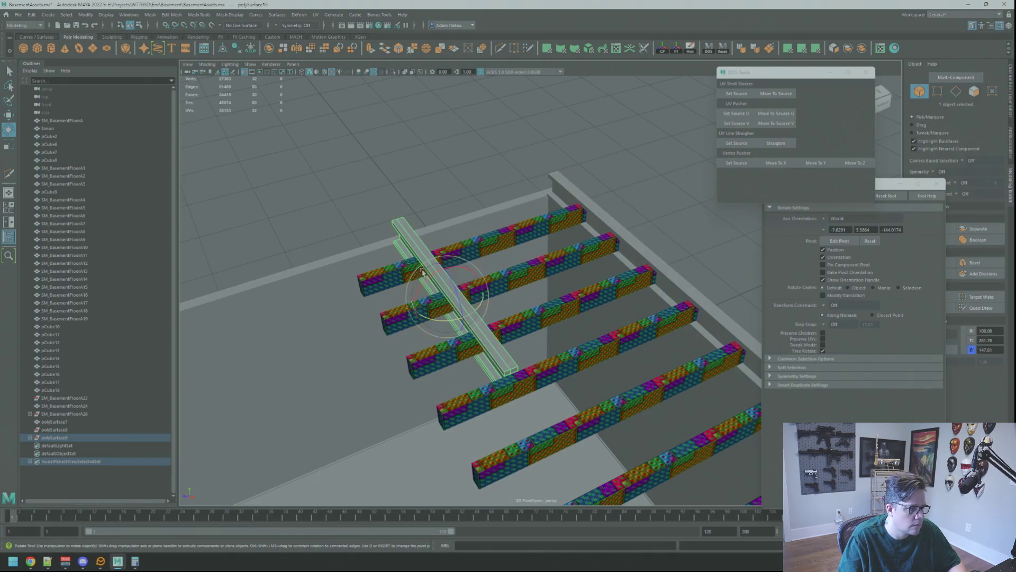
pyautogui.moveTo(437, 321); pyautogui.dragTo(483, 306)
pyautogui.scroll(3, 483, 306)
pyautogui.press('w')
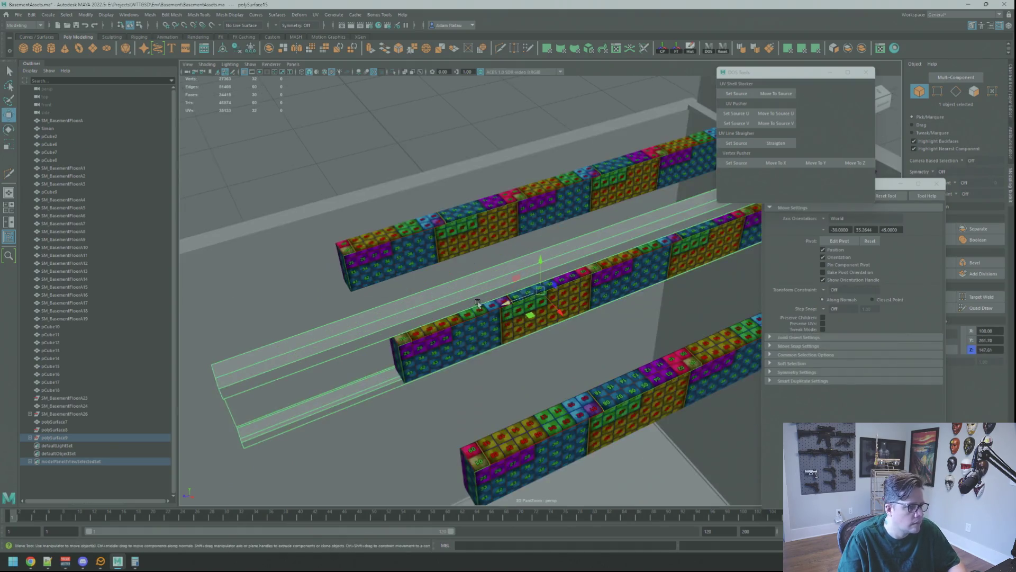
pyautogui.keyDown('alt'); pyautogui.moveTo(552, 321); pyautogui.dragTo(430, 170); pyautogui.keyUp('alt')
# - Check the ledger's placement and select the upright wall block pCube6
pyautogui.scroll(5, 503, 300)
pyautogui.moveTo(503, 299)
pyautogui.keyDown('alt'); pyautogui.mouseDown()
pyautogui.moveTo(507, 210)
pyautogui.moveTo(600, 209)
pyautogui.mouseUp(); pyautogui.keyUp('alt')
pyautogui.click(529, 214)
pyautogui.moveTo(529, 214)
pyautogui.keyDown('alt'); pyautogui.mouseDown()
pyautogui.moveTo(502, 202)
pyautogui.moveTo(483, 238)
pyautogui.moveTo(463, 245)
pyautogui.moveTo(486, 211)
pyautogui.moveTo(547, 265)
pyautogui.moveTo(481, 256)
pyautogui.moveTo(540, 250)
pyautogui.moveTo(503, 283)
pyautogui.moveTo(544, 261)
pyautogui.moveTo(635, 280)
pyautogui.mouseUp(); pyautogui.keyUp('alt')
pyautogui.click(708, 293)
pyautogui.moveTo(669, 316)
pyautogui.mouseDown()
pyautogui.moveTo(456, 348)
pyautogui.moveTo(658, 313)
pyautogui.moveTo(473, 261)
pyautogui.mouseUp()
pyautogui.moveTo(544, 306)
pyautogui.keyDown('alt'); pyautogui.mouseDown(button='right')
pyautogui.moveTo(545, 288)
pyautogui.moveTo(576, 264)
pyautogui.mouseUp(button='right'); pyautogui.keyUp('alt')
pyautogui.moveTo(577, 265)
pyautogui.keyDown('alt'); pyautogui.mouseDown()
pyautogui.moveTo(535, 256)
pyautogui.moveTo(513, 267)
pyautogui.moveTo(545, 291)
pyautogui.moveTo(535, 297)
pyautogui.moveTo(594, 313)
pyautogui.moveTo(582, 299)
pyautogui.mouseUp(); pyautogui.keyUp('alt')
pyautogui.keyDown('alt'); pyautogui.moveTo(582, 299); pyautogui.dragTo(575, 296, button='right'); pyautogui.keyUp('alt')
pyautogui.moveTo(574, 296)
pyautogui.keyDown('alt'); pyautogui.mouseDown()
pyautogui.moveTo(566, 286)
pyautogui.moveTo(617, 295)
pyautogui.mouseUp(); pyautogui.keyUp('alt')
pyautogui.keyDown('alt'); pyautogui.moveTo(617, 294); pyautogui.dragTo(625, 289, button='right'); pyautogui.keyUp('alt')
pyautogui.moveTo(625, 290)
pyautogui.keyDown('alt'); pyautogui.mouseDown()
pyautogui.moveTo(594, 297)
pyautogui.moveTo(587, 286)
pyautogui.moveTo(603, 281)
pyautogui.mouseUp(); pyautogui.keyUp('alt')
pyautogui.click(573, 274)
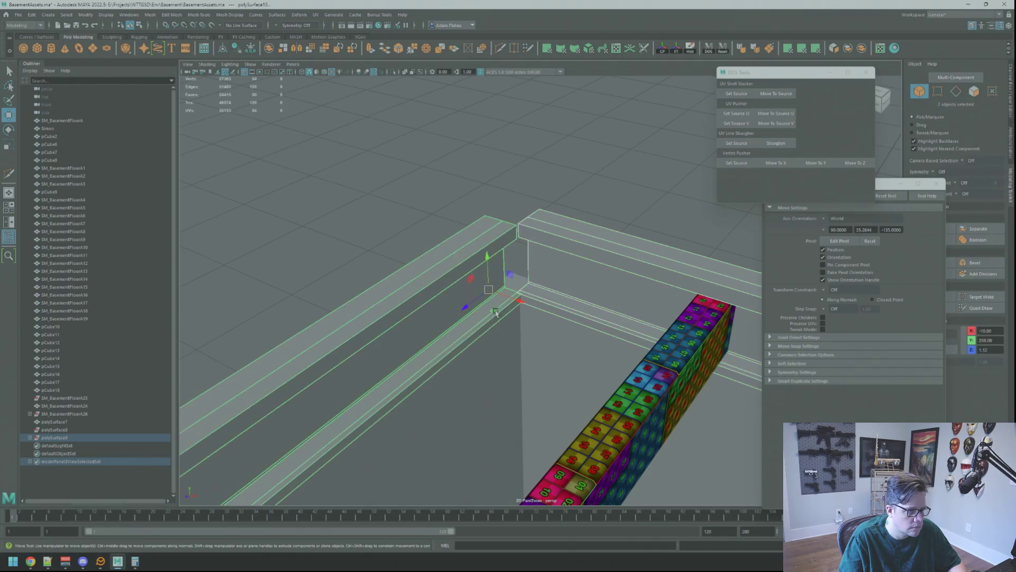
pyautogui.moveTo(539, 247)
pyautogui.keyDown('alt'); pyautogui.mouseDown()
pyautogui.moveTo(534, 281)
pyautogui.moveTo(646, 311)
pyautogui.moveTo(594, 284)
pyautogui.moveTo(551, 319)
pyautogui.moveTo(503, 309)
pyautogui.moveTo(477, 318)
pyautogui.moveTo(537, 307)
pyautogui.mouseUp(); pyautogui.keyUp('alt')
pyautogui.moveTo(538, 307)
pyautogui.keyDown('alt'); pyautogui.mouseDown(button='middle')
pyautogui.moveTo(518, 302)
pyautogui.moveTo(532, 334)
pyautogui.mouseUp(button='middle'); pyautogui.keyUp('alt')
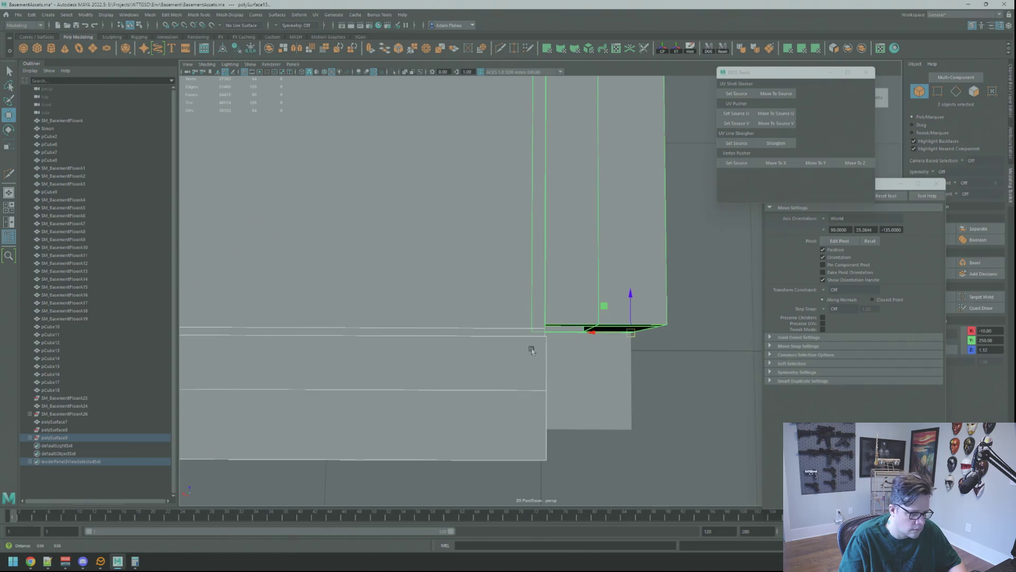
pyautogui.moveTo(518, 349)
pyautogui.keyDown('alt'); pyautogui.mouseDown()
pyautogui.moveTo(604, 268)
pyautogui.moveTo(608, 243)
pyautogui.moveTo(585, 318)
pyautogui.moveTo(631, 399)
pyautogui.moveTo(655, 336)
pyautogui.moveTo(660, 347)
pyautogui.moveTo(606, 415)
pyautogui.mouseUp(); pyautogui.keyUp('alt')
pyautogui.click(579, 374)
pyautogui.click(605, 415)
pyautogui.moveTo(582, 382)
pyautogui.keyDown('alt'); pyautogui.mouseDown()
pyautogui.moveTo(542, 372)
pyautogui.moveTo(715, 322)
pyautogui.moveTo(744, 338)
pyautogui.mouseUp(); pyautogui.keyUp('alt')
pyautogui.click(610, 305)
pyautogui.moveTo(602, 315)
pyautogui.keyDown('alt'); pyautogui.mouseDown()
pyautogui.moveTo(540, 318)
pyautogui.moveTo(551, 265)
pyautogui.moveTo(610, 280)
pyautogui.mouseUp(); pyautogui.keyUp('alt')
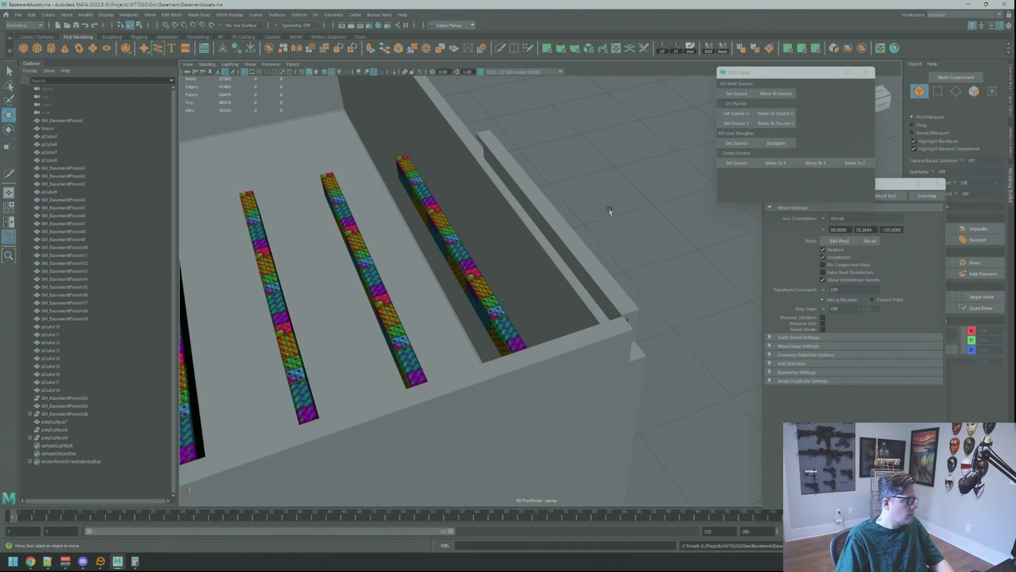
pyautogui.moveTo(612, 262)
pyautogui.keyDown('alt'); pyautogui.mouseDown()
pyautogui.moveTo(698, 281)
pyautogui.moveTo(529, 281)
pyautogui.moveTo(484, 333)
pyautogui.moveTo(456, 260)
pyautogui.moveTo(438, 284)
pyautogui.moveTo(524, 288)
pyautogui.moveTo(513, 249)
pyautogui.moveTo(437, 254)
pyautogui.moveTo(572, 277)
pyautogui.moveTo(547, 265)
pyautogui.moveTo(567, 229)
pyautogui.moveTo(585, 274)
pyautogui.moveTo(507, 332)
pyautogui.mouseUp(); pyautogui.keyUp('alt')
pyautogui.click(585, 274)
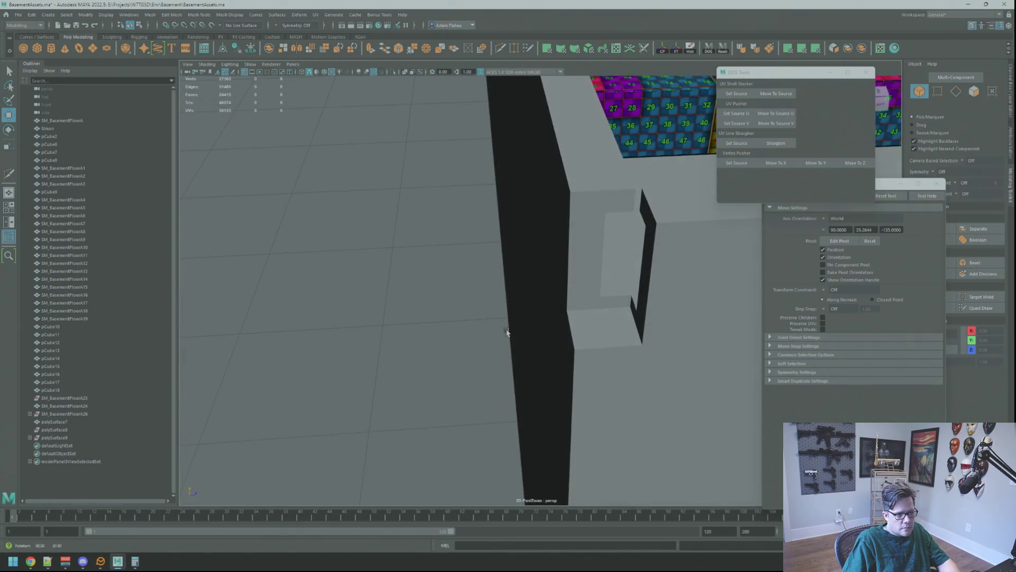
pyautogui.moveTo(608, 300)
pyautogui.keyDown('alt'); pyautogui.mouseDown()
pyautogui.moveTo(650, 330)
pyautogui.moveTo(624, 310)
pyautogui.moveTo(514, 270)
pyautogui.moveTo(672, 344)
pyautogui.moveTo(589, 288)
pyautogui.moveTo(591, 324)
pyautogui.moveTo(526, 323)
pyautogui.moveTo(465, 279)
pyautogui.moveTo(437, 243)
pyautogui.moveTo(418, 244)
pyautogui.moveTo(481, 272)
pyautogui.moveTo(458, 309)
pyautogui.moveTo(390, 319)
pyautogui.moveTo(444, 263)
pyautogui.moveTo(400, 242)
pyautogui.moveTo(397, 224)
pyautogui.moveTo(474, 250)
pyautogui.moveTo(431, 247)
pyautogui.moveTo(456, 290)
pyautogui.moveTo(521, 248)
pyautogui.moveTo(551, 258)
pyautogui.moveTo(501, 281)
pyautogui.moveTo(548, 292)
pyautogui.moveTo(512, 300)
pyautogui.mouseUp(); pyautogui.keyUp('alt')
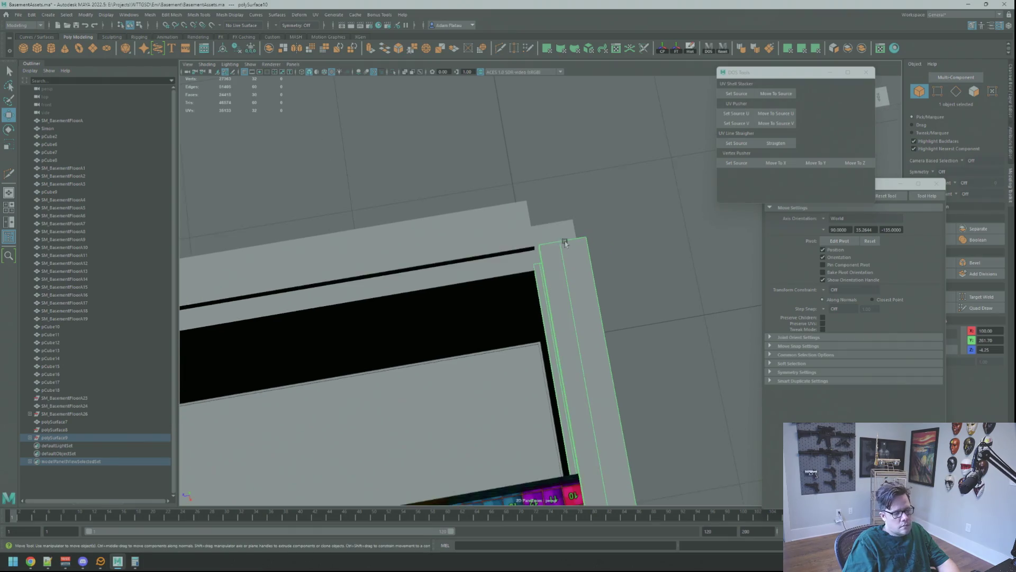
pyautogui.moveTo(560, 249)
pyautogui.keyDown('alt'); pyautogui.mouseDown()
pyautogui.moveTo(612, 222)
pyautogui.moveTo(786, 229)
pyautogui.mouseUp(); pyautogui.keyUp('alt')
pyautogui.moveTo(597, 250)
pyautogui.keyDown('alt'); pyautogui.mouseDown()
pyautogui.moveTo(599, 361)
pyautogui.moveTo(635, 350)
pyautogui.moveTo(676, 354)
pyautogui.moveTo(582, 309)
pyautogui.moveTo(582, 318)
pyautogui.moveTo(724, 341)
pyautogui.moveTo(553, 313)
pyautogui.moveTo(610, 297)
pyautogui.moveTo(635, 254)
pyautogui.moveTo(625, 252)
pyautogui.moveTo(582, 296)
pyautogui.moveTo(547, 313)
pyautogui.moveTo(558, 333)
pyautogui.moveTo(551, 370)
pyautogui.moveTo(582, 296)
pyautogui.moveTo(551, 243)
pyautogui.moveTo(547, 273)
pyautogui.mouseUp(); pyautogui.keyUp('alt')
pyautogui.moveTo(547, 272)
pyautogui.keyDown('alt'); pyautogui.mouseDown(button='right')
pyautogui.moveTo(567, 295)
pyautogui.moveTo(538, 344)
pyautogui.moveTo(563, 301)
pyautogui.moveTo(562, 311)
pyautogui.mouseUp(button='right'); pyautogui.keyUp('alt')
pyautogui.press('q')
pyautogui.click(538, 332)
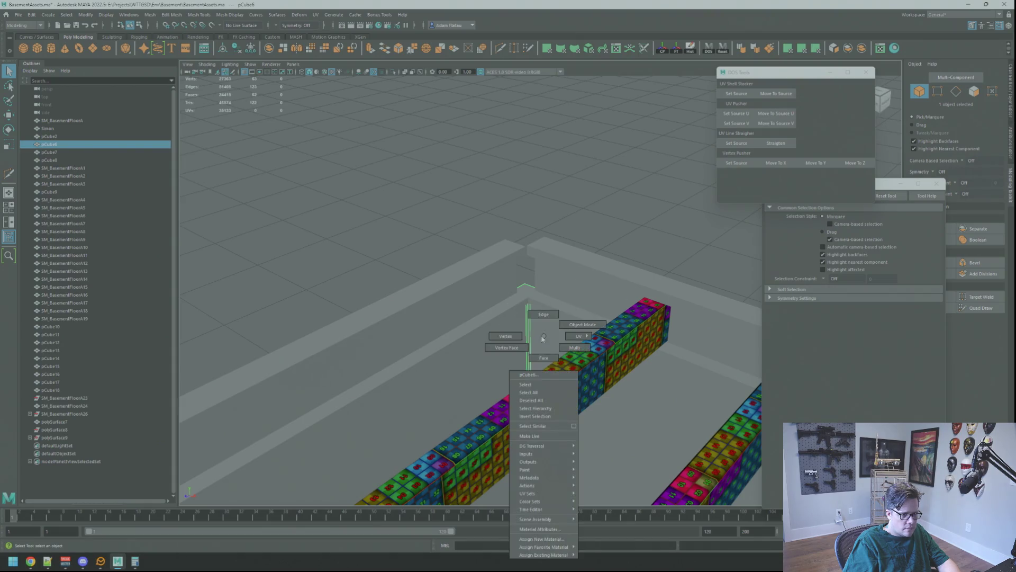
# - Isolate the wall piece, pick its corner vertex, then restore the full scene
pyautogui.click(393, 75)
pyautogui.press('F9')
pyautogui.click(528, 301)
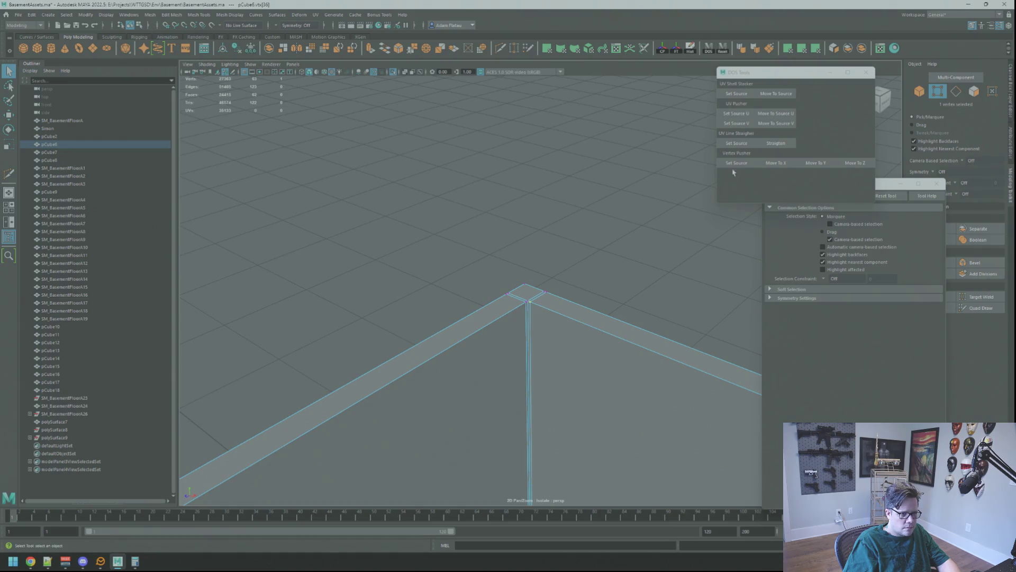
pyautogui.press('F8')
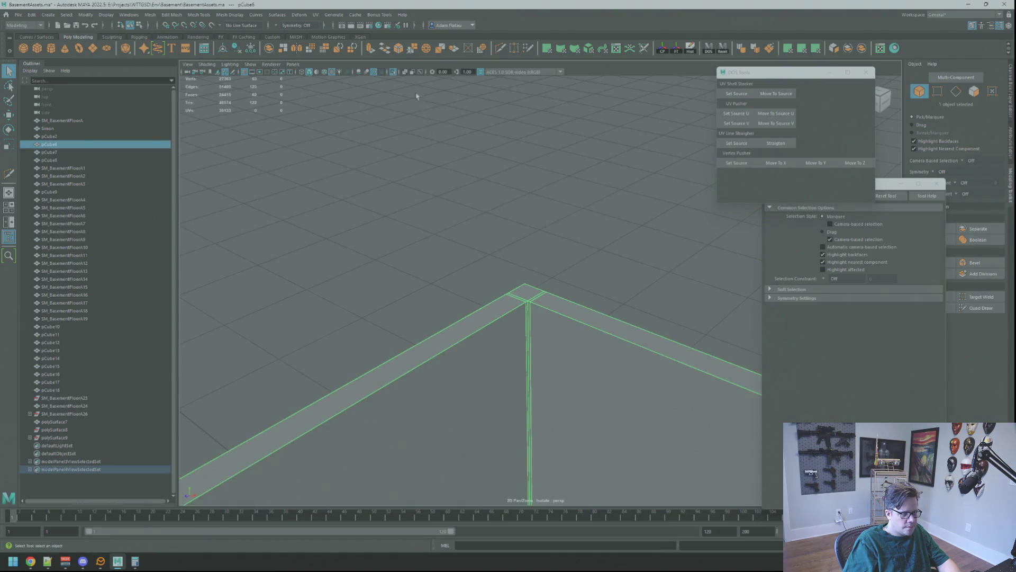
pyautogui.click(394, 74)
# - Inspect the wall top and the six joists from several angles
pyautogui.press('F9')
pyautogui.keyDown('alt'); pyautogui.moveTo(596, 256); pyautogui.dragTo(757, 188); pyautogui.keyUp('alt')
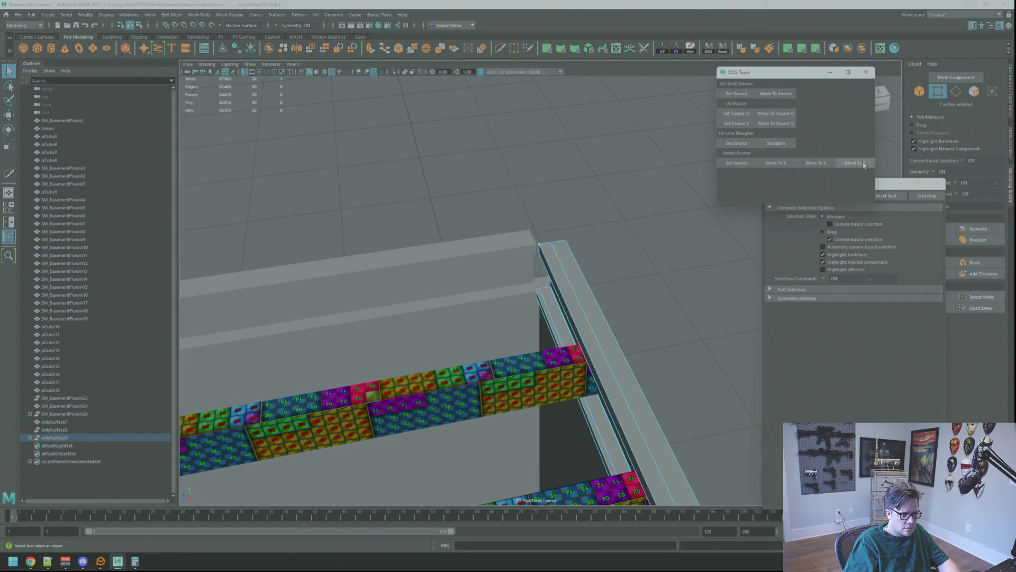
pyautogui.keyDown('alt'); pyautogui.moveTo(608, 228); pyautogui.dragTo(563, 208); pyautogui.keyUp('alt')
pyautogui.moveTo(563, 208)
pyautogui.keyDown('alt'); pyautogui.mouseDown(button='right')
pyautogui.moveTo(644, 249)
pyautogui.moveTo(609, 239)
pyautogui.mouseUp(button='right'); pyautogui.keyUp('alt')
pyautogui.keyDown('alt'); pyautogui.moveTo(608, 238); pyautogui.dragTo(544, 229); pyautogui.keyUp('alt')
pyautogui.press('F8')
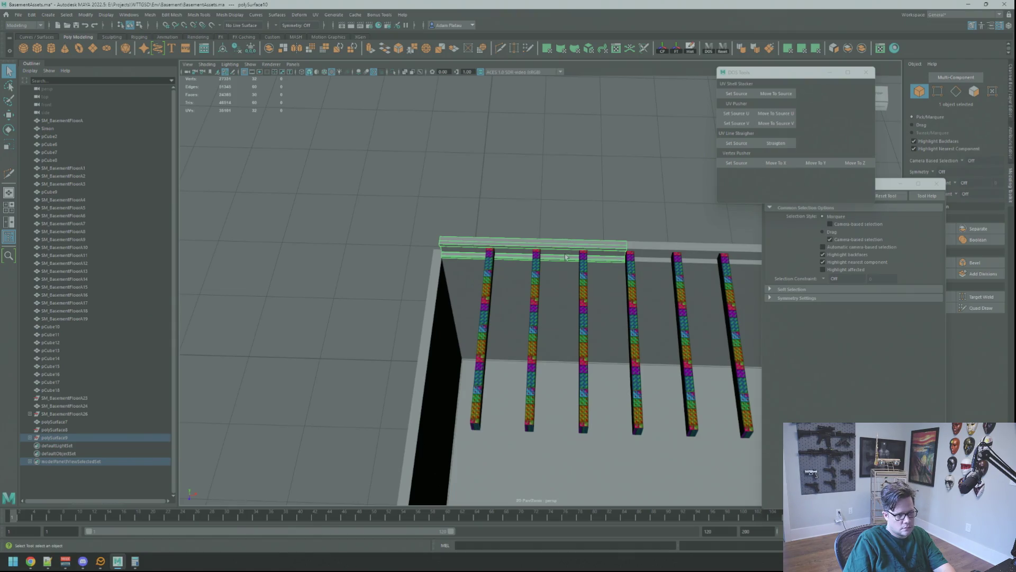
pyautogui.moveTo(492, 269)
pyautogui.keyDown('alt'); pyautogui.mouseDown()
pyautogui.moveTo(471, 254)
pyautogui.moveTo(505, 273)
pyautogui.moveTo(510, 352)
pyautogui.mouseUp(); pyautogui.keyUp('alt')
pyautogui.keyDown('alt'); pyautogui.moveTo(510, 351); pyautogui.dragTo(550, 236, button='middle'); pyautogui.keyUp('alt')
pyautogui.moveTo(533, 239)
pyautogui.keyDown('alt'); pyautogui.mouseDown()
pyautogui.moveTo(442, 218)
pyautogui.moveTo(455, 186)
pyautogui.mouseUp(); pyautogui.keyUp('alt')
pyautogui.rightClick(412, 337)
pyautogui.moveTo(370, 317)
pyautogui.keyDown('alt'); pyautogui.mouseDown(button='right')
pyautogui.moveTo(642, 345)
pyautogui.moveTo(545, 321)
pyautogui.mouseUp(button='right'); pyautogui.keyUp('alt')
pyautogui.moveTo(545, 321)
pyautogui.keyDown('alt'); pyautogui.mouseDown()
pyautogui.moveTo(556, 361)
pyautogui.moveTo(651, 372)
pyautogui.mouseUp(); pyautogui.keyUp('alt')
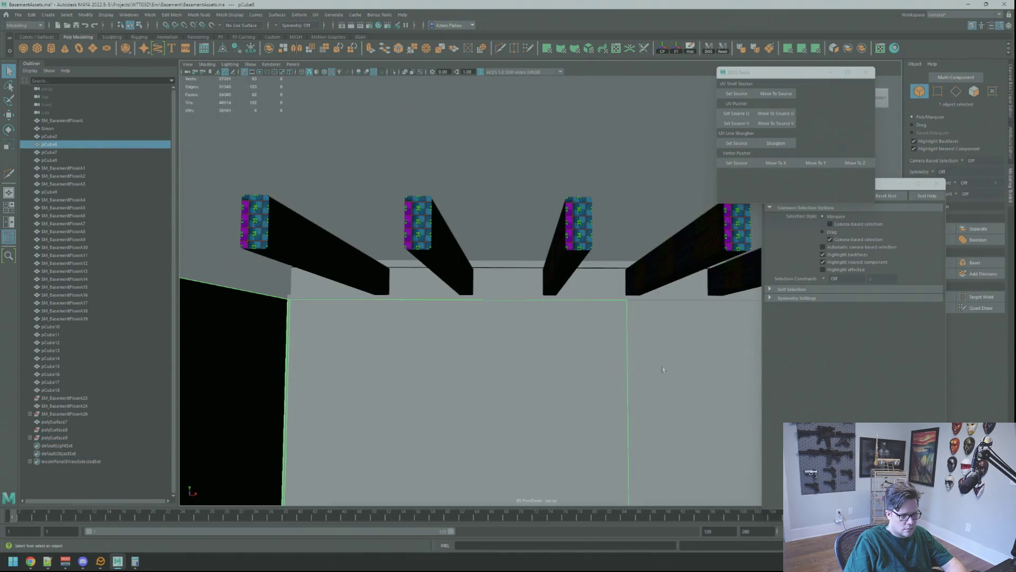
# - Isolate the wall pieces and select the right wall piece for moving
pyautogui.hotkey('ctrl', '1')
pyautogui.moveTo(582, 296)
pyautogui.keyDown('alt'); pyautogui.mouseDown(button='right')
pyautogui.moveTo(522, 252)
pyautogui.moveTo(571, 270)
pyautogui.mouseUp(button='right'); pyautogui.keyUp('alt')
pyautogui.keyDown('alt'); pyautogui.moveTo(572, 270); pyautogui.dragTo(578, 256); pyautogui.keyUp('alt')
pyautogui.rightClick(578, 256)
pyautogui.click(599, 295)
pyautogui.press('w')
pyautogui.press('f')
# - Slide the right wall piece left and lower it onto the long wall's top
pyautogui.moveTo(599, 295)
pyautogui.keyDown('alt'); pyautogui.mouseDown()
pyautogui.moveTo(503, 268)
pyautogui.moveTo(512, 291)
pyautogui.moveTo(541, 282)
pyautogui.mouseUp(); pyautogui.keyUp('alt')
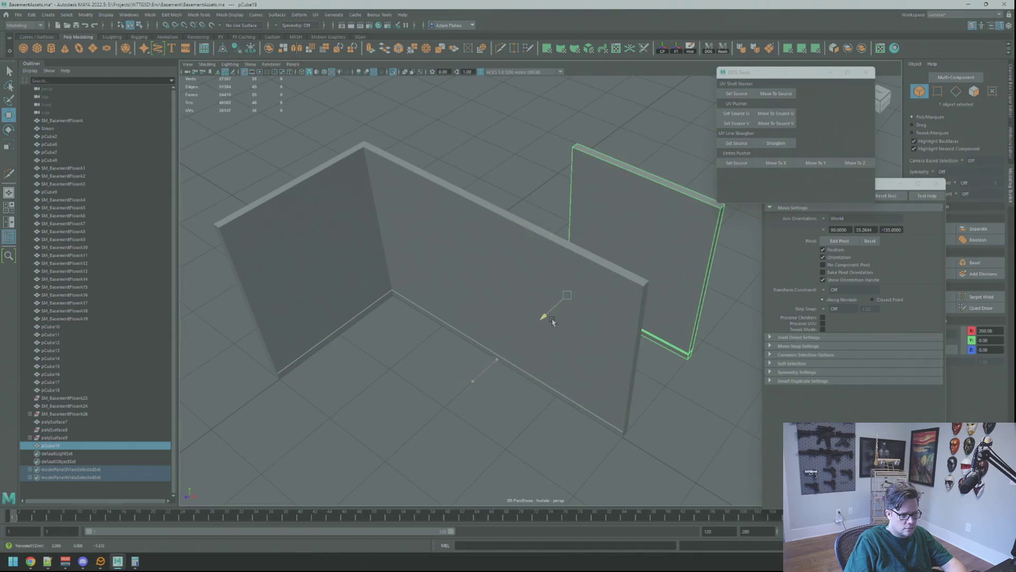
pyautogui.moveTo(552, 321)
pyautogui.keyDown('alt'); pyautogui.mouseDown()
pyautogui.moveTo(609, 318)
pyautogui.moveTo(602, 327)
pyautogui.mouseUp(); pyautogui.keyUp('alt')
pyautogui.moveTo(594, 242)
pyautogui.mouseDown()
pyautogui.moveTo(446, 238)
pyautogui.moveTo(405, 303)
pyautogui.moveTo(479, 251)
pyautogui.moveTo(453, 259)
pyautogui.mouseUp()
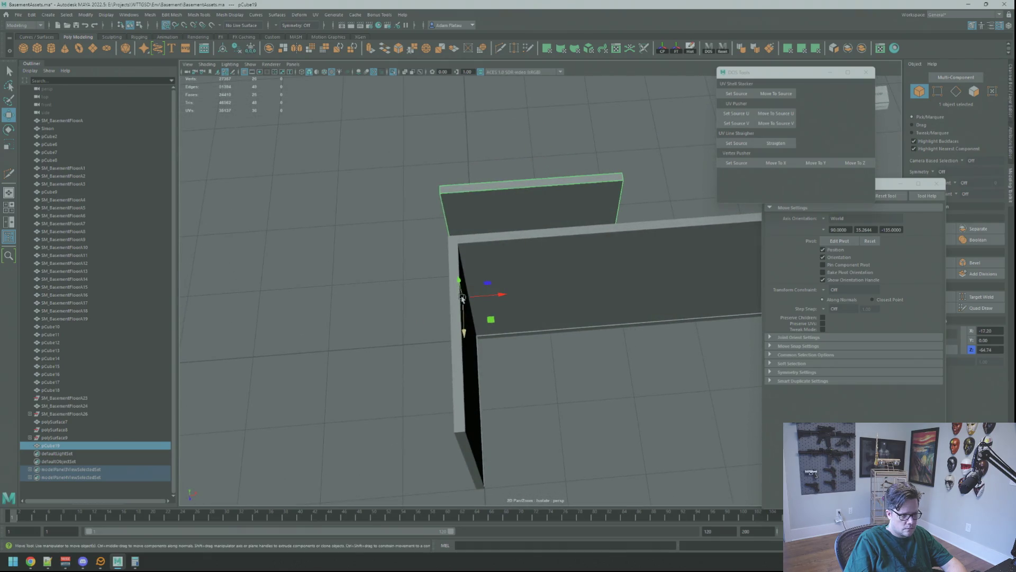
pyautogui.moveTo(461, 297); pyautogui.dragTo(476, 339)
# - Add the second wall to the selection and shift the upper piece into the corner
pyautogui.keyDown('shift'); pyautogui.click(700, 275); pyautogui.keyUp('shift')
pyautogui.moveTo(700, 276)
pyautogui.keyDown('alt'); pyautogui.mouseDown()
pyautogui.moveTo(569, 311)
pyautogui.moveTo(503, 283)
pyautogui.moveTo(513, 289)
pyautogui.mouseUp(); pyautogui.keyUp('alt')
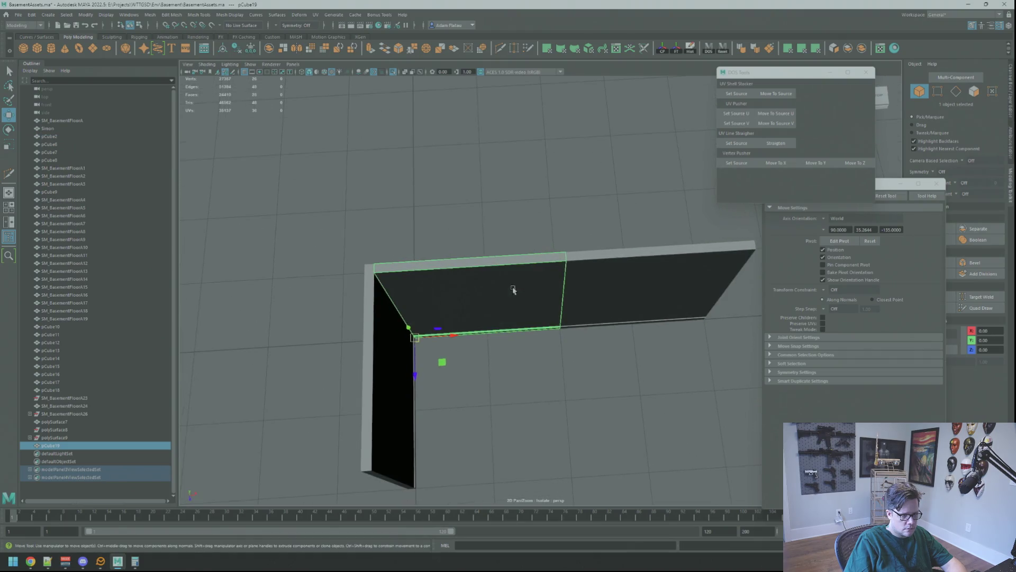
pyautogui.keyDown('alt'); pyautogui.moveTo(418, 374); pyautogui.dragTo(417, 290); pyautogui.keyUp('alt')
pyautogui.moveTo(417, 290)
pyautogui.keyDown('alt'); pyautogui.mouseDown(button='right')
pyautogui.moveTo(549, 313)
pyautogui.moveTo(594, 385)
pyautogui.moveTo(550, 365)
pyautogui.mouseUp(button='right'); pyautogui.keyUp('alt')
pyautogui.keyDown('alt'); pyautogui.moveTo(550, 365); pyautogui.dragTo(497, 334); pyautogui.keyUp('alt')
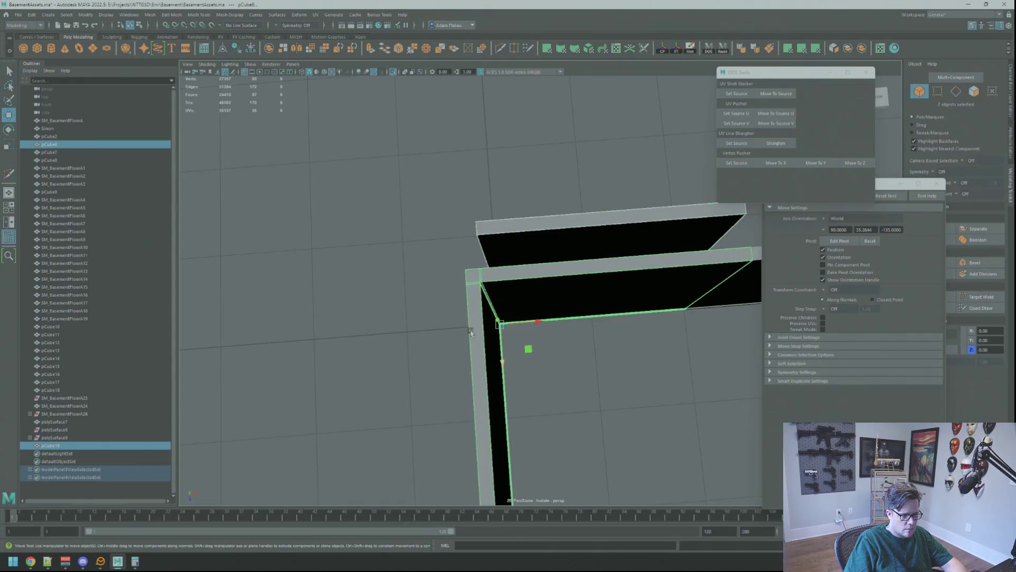
# - Orbit around the wall corner, looking down on both walls to see the gap beside the filler piece
pyautogui.keyDown('alt'); pyautogui.moveTo(500, 295); pyautogui.dragTo(540, 295); pyautogui.keyUp('alt')
pyautogui.moveTo(539, 294)
pyautogui.keyDown('alt'); pyautogui.mouseDown(button='right')
pyautogui.moveTo(538, 317)
pyautogui.moveTo(787, 365)
pyautogui.mouseUp(button='right'); pyautogui.keyUp('alt')
pyautogui.moveTo(507, 290)
pyautogui.keyDown('alt'); pyautogui.mouseDown()
pyautogui.moveTo(572, 276)
pyautogui.moveTo(653, 281)
pyautogui.moveTo(573, 304)
pyautogui.mouseUp(); pyautogui.keyUp('alt')
pyautogui.keyDown('alt'); pyautogui.moveTo(574, 302); pyautogui.dragTo(510, 295, button='right'); pyautogui.keyUp('alt')
pyautogui.moveTo(511, 295)
pyautogui.keyDown('alt'); pyautogui.mouseDown(button='middle')
pyautogui.moveTo(544, 276)
pyautogui.moveTo(560, 297)
pyautogui.mouseUp(button='middle'); pyautogui.keyUp('alt')
pyautogui.moveTo(560, 297)
pyautogui.keyDown('alt'); pyautogui.mouseDown()
pyautogui.moveTo(558, 325)
pyautogui.moveTo(556, 316)
pyautogui.moveTo(347, 322)
pyautogui.moveTo(477, 322)
pyautogui.mouseUp(); pyautogui.keyUp('alt')
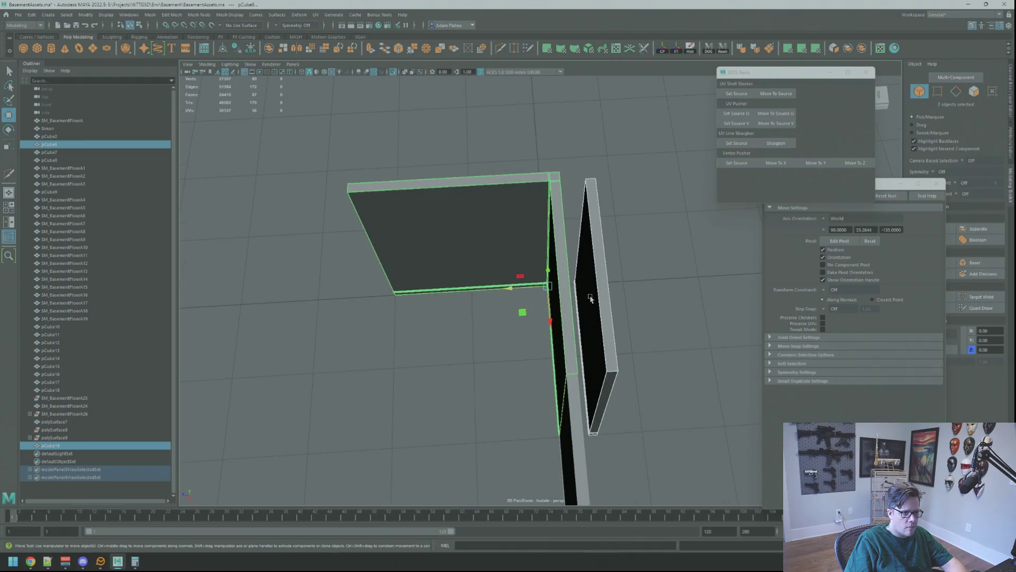
pyautogui.moveTo(561, 317)
pyautogui.keyDown('alt'); pyautogui.mouseDown()
pyautogui.moveTo(583, 249)
pyautogui.moveTo(587, 215)
pyautogui.moveTo(577, 212)
pyautogui.moveTo(608, 254)
pyautogui.moveTo(726, 352)
pyautogui.moveTo(567, 318)
pyautogui.mouseUp(); pyautogui.keyUp('alt')
pyautogui.keyDown('alt'); pyautogui.moveTo(567, 317); pyautogui.dragTo(623, 312, button='middle'); pyautogui.keyUp('alt')
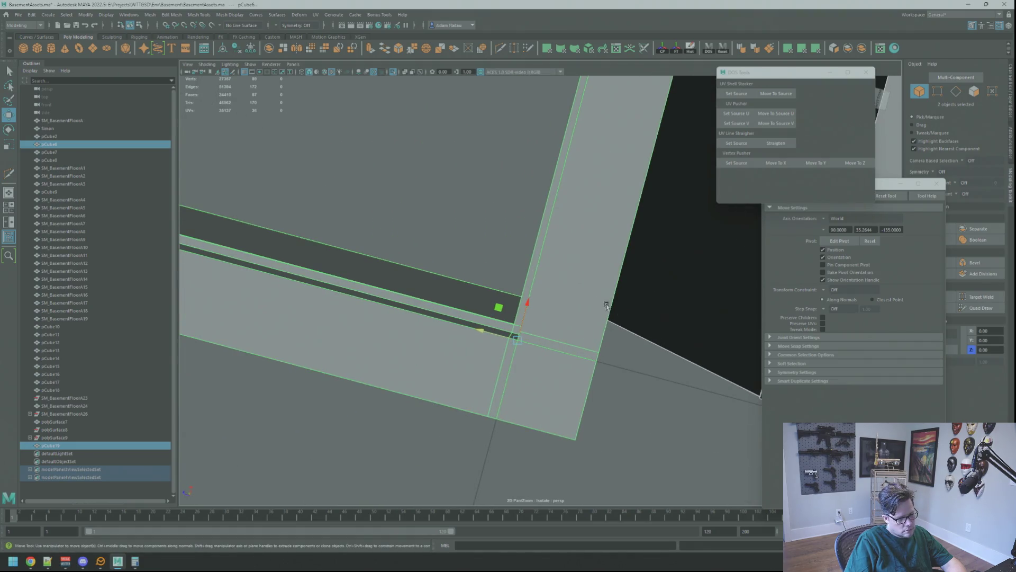
pyautogui.keyDown('alt'); pyautogui.moveTo(600, 301); pyautogui.dragTo(604, 311, button='right'); pyautogui.keyUp('alt')
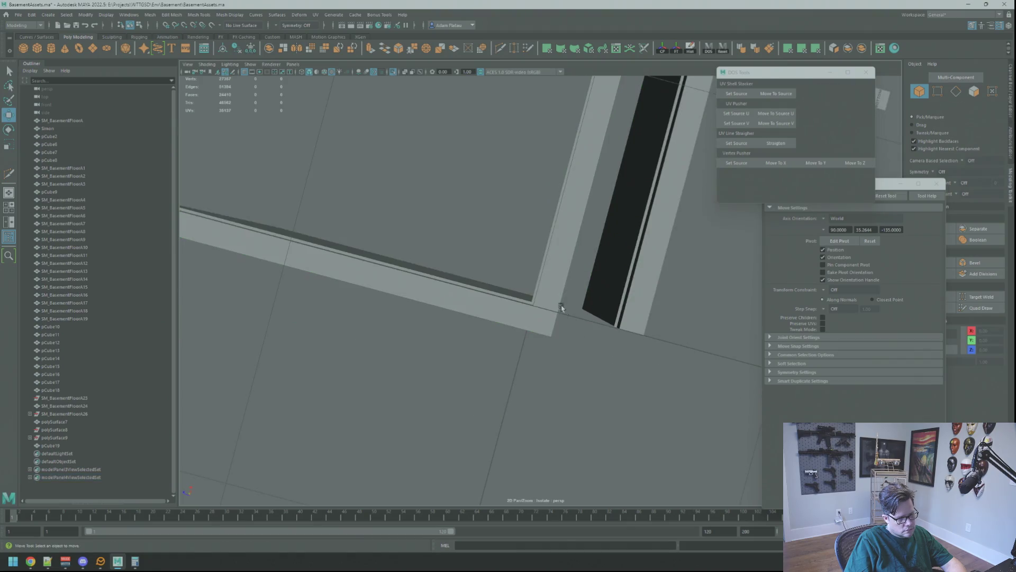
pyautogui.keyDown('alt'); pyautogui.moveTo(536, 303); pyautogui.dragTo(689, 334, button='right'); pyautogui.keyUp('alt')
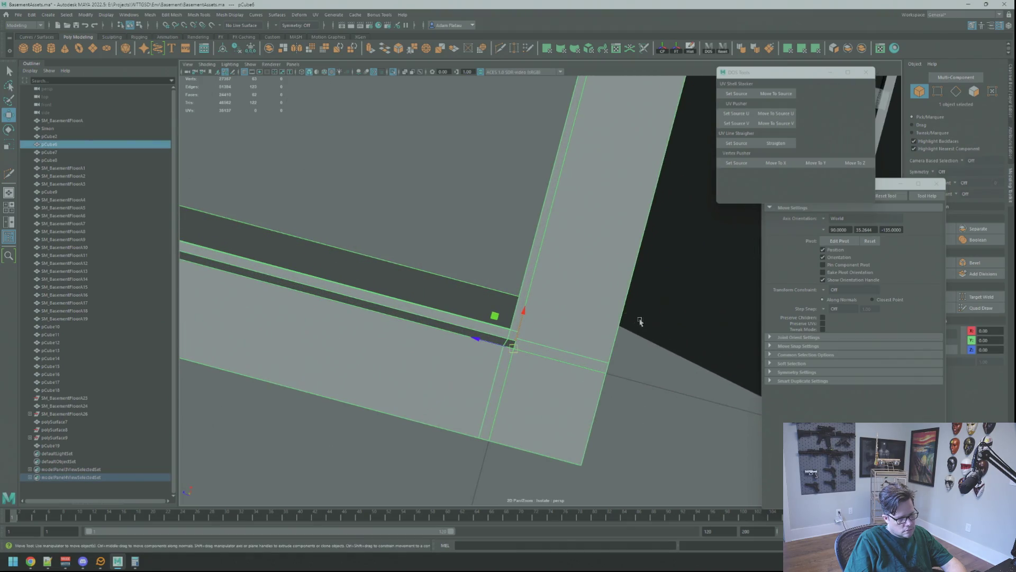
pyautogui.keyDown('alt'); pyautogui.moveTo(644, 323); pyautogui.dragTo(622, 343); pyautogui.keyUp('alt')
pyautogui.moveTo(622, 342)
pyautogui.keyDown('alt'); pyautogui.mouseDown(button='right')
pyautogui.moveTo(646, 351)
pyautogui.moveTo(558, 363)
pyautogui.mouseUp(button='right'); pyautogui.keyUp('alt')
pyautogui.keyDown('alt'); pyautogui.moveTo(558, 363); pyautogui.dragTo(613, 374); pyautogui.keyUp('alt')
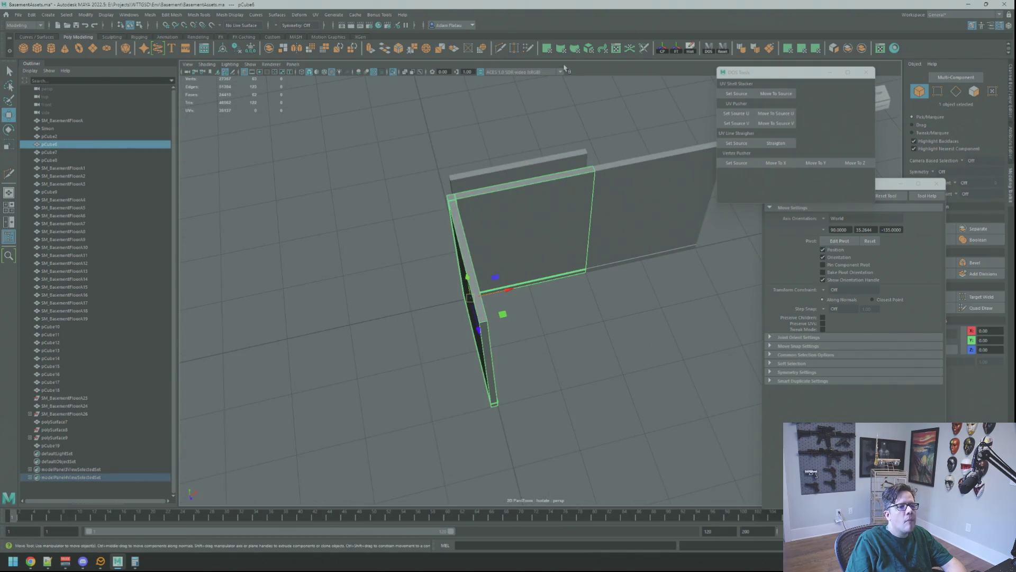
pyautogui.moveTo(623, 168)
pyautogui.keyDown('alt'); pyautogui.mouseDown()
pyautogui.moveTo(537, 192)
pyautogui.moveTo(589, 220)
pyautogui.moveTo(584, 194)
pyautogui.mouseUp(); pyautogui.keyUp('alt')
pyautogui.moveTo(517, 215)
pyautogui.keyDown('alt'); pyautogui.mouseDown()
pyautogui.moveTo(508, 186)
pyautogui.moveTo(420, 256)
pyautogui.moveTo(492, 240)
pyautogui.moveTo(501, 256)
pyautogui.mouseUp(); pyautogui.keyUp('alt')
pyautogui.moveTo(500, 257)
pyautogui.keyDown('alt'); pyautogui.mouseDown(button='middle')
pyautogui.moveTo(529, 249)
pyautogui.moveTo(526, 277)
pyautogui.moveTo(554, 274)
pyautogui.mouseUp(button='middle'); pyautogui.keyUp('alt')
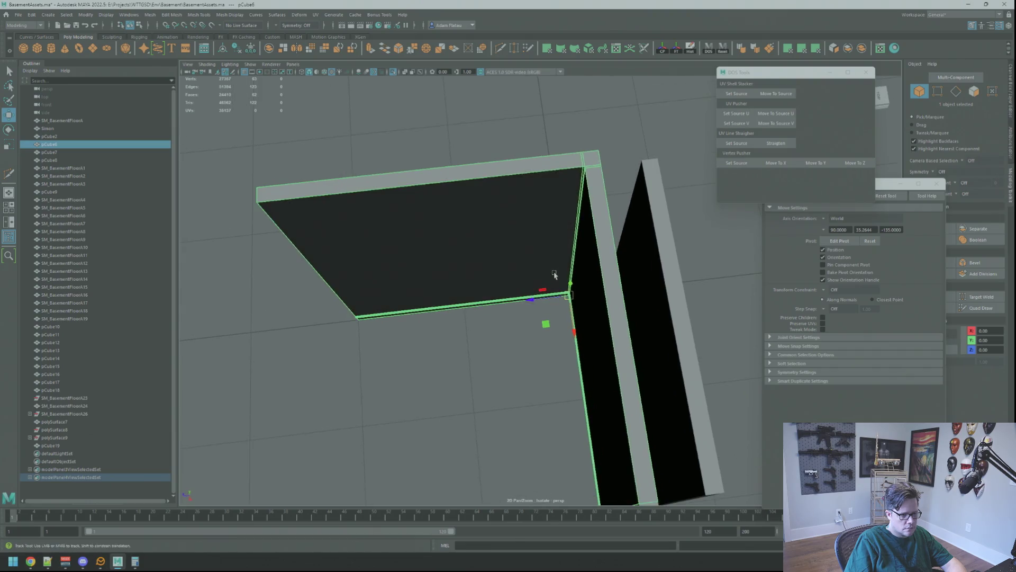
pyautogui.keyDown('alt'); pyautogui.moveTo(554, 274); pyautogui.dragTo(554, 267); pyautogui.keyUp('alt')
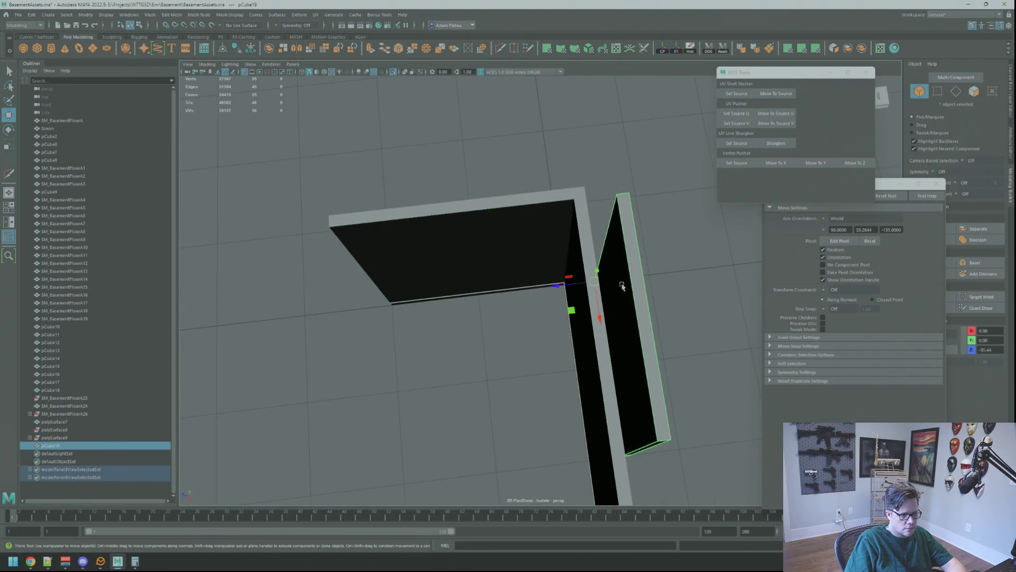
# - Slide the thin upright filler pCube19 along X until it sits flush against the wall
pyautogui.press('e')
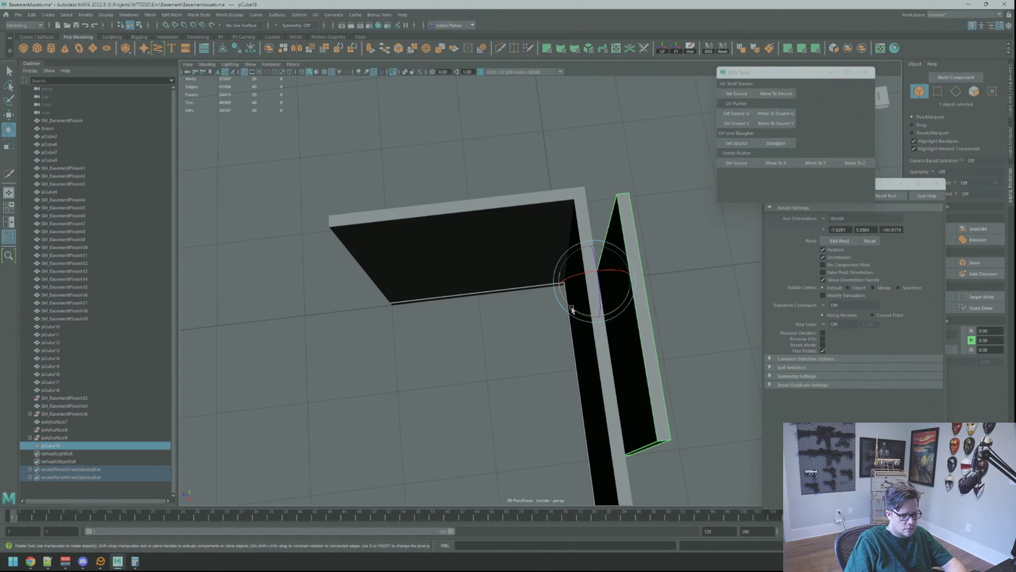
pyautogui.press('w')
pyautogui.press('f')
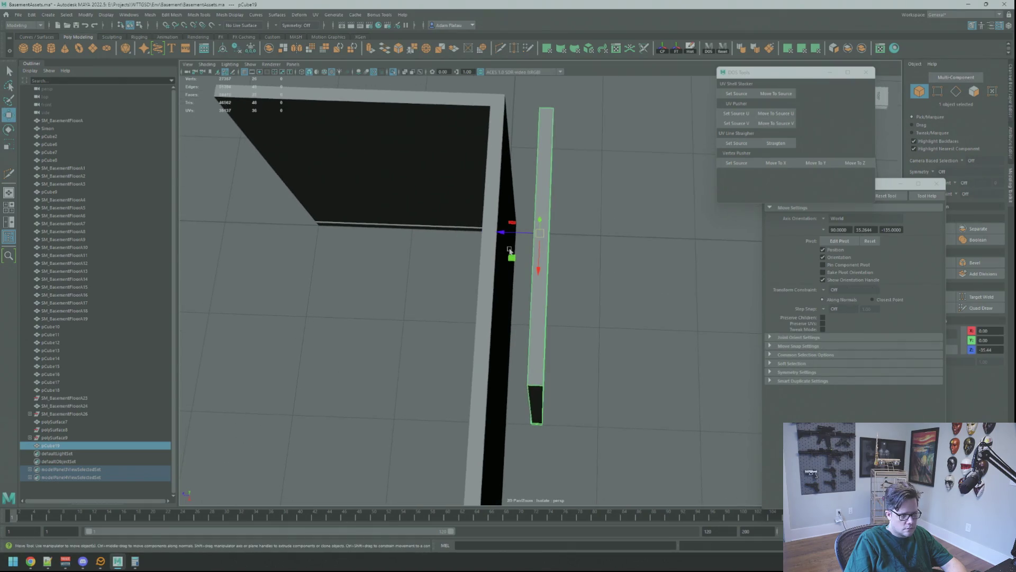
pyautogui.click(486, 237)
pyautogui.moveTo(511, 237); pyautogui.dragTo(485, 235)
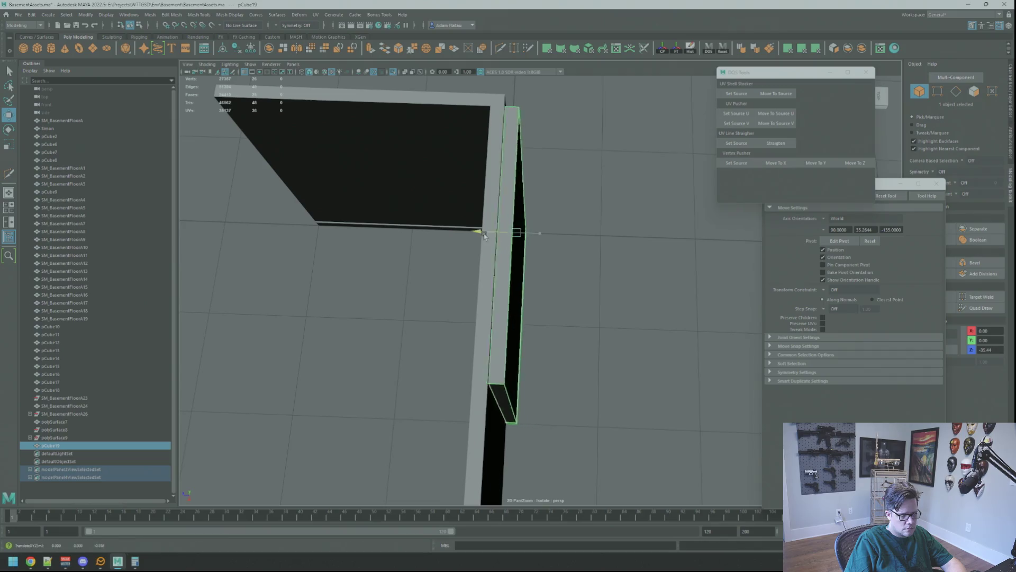
pyautogui.scroll(5, 494, 158)
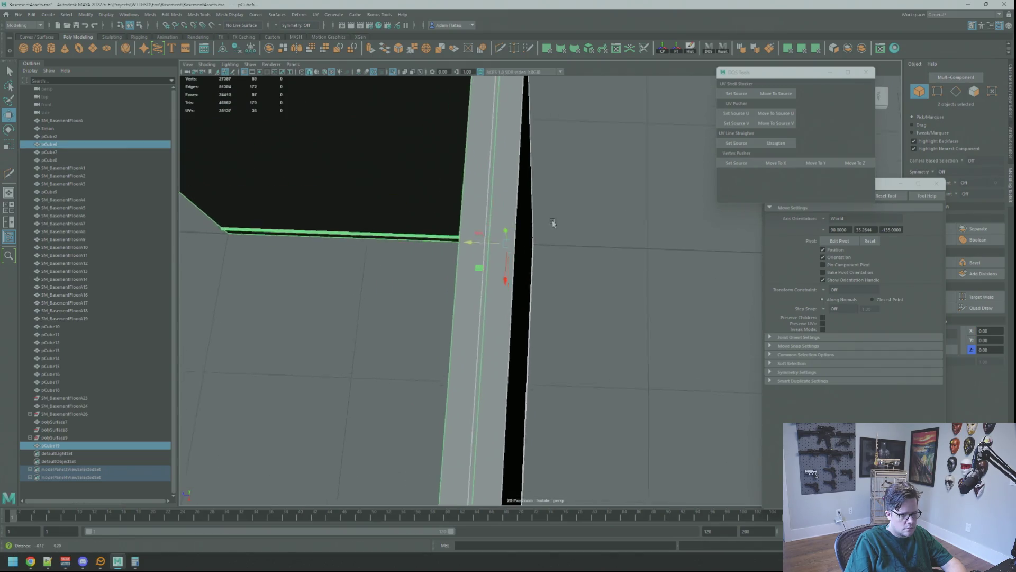
pyautogui.moveTo(552, 223)
pyautogui.mouseDown(button='middle')
pyautogui.moveTo(567, 154)
pyautogui.moveTo(594, 145)
pyautogui.moveTo(593, 164)
pyautogui.mouseUp(button='middle')
pyautogui.keyDown('alt'); pyautogui.moveTo(592, 164); pyautogui.dragTo(593, 197); pyautogui.keyUp('alt')
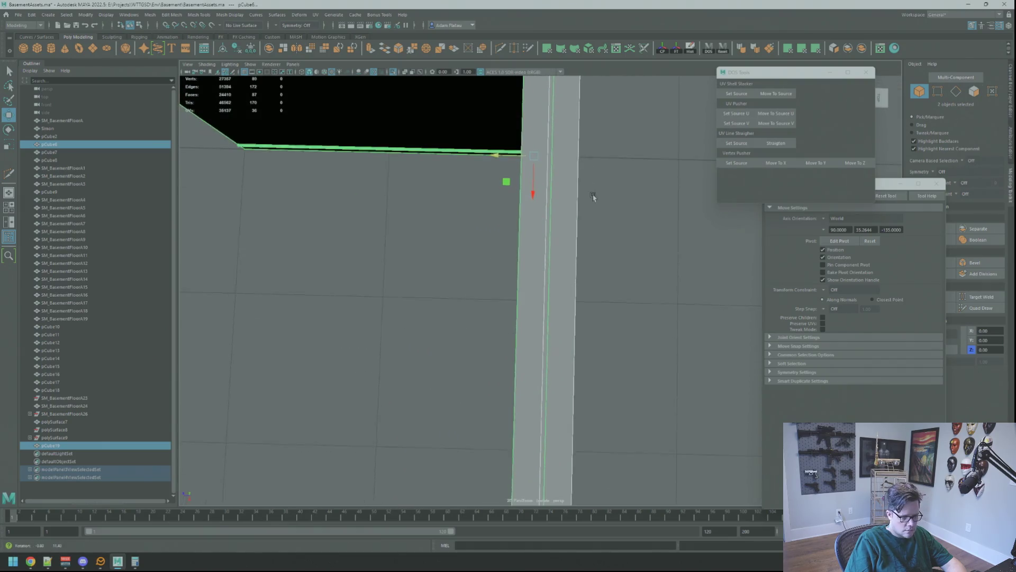
pyautogui.moveTo(604, 250)
pyautogui.keyDown('alt'); pyautogui.mouseDown()
pyautogui.moveTo(590, 202)
pyautogui.moveTo(562, 281)
pyautogui.moveTo(554, 270)
pyautogui.moveTo(573, 256)
pyautogui.mouseUp(); pyautogui.keyUp('alt')
pyautogui.scroll(-5, 572, 257)
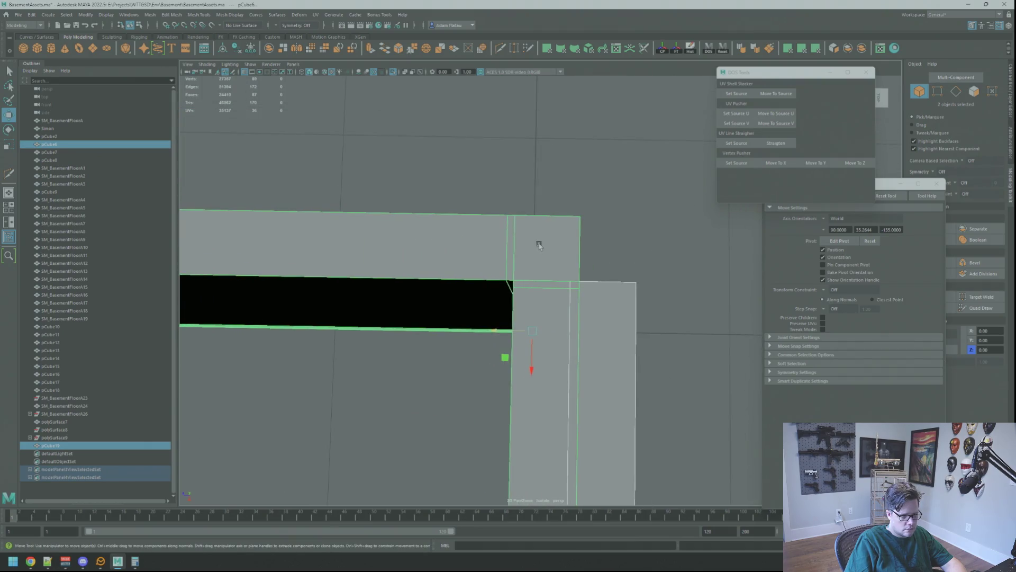
pyautogui.click(562, 312)
pyautogui.keyDown('alt'); pyautogui.moveTo(563, 311); pyautogui.dragTo(566, 291); pyautogui.keyUp('alt')
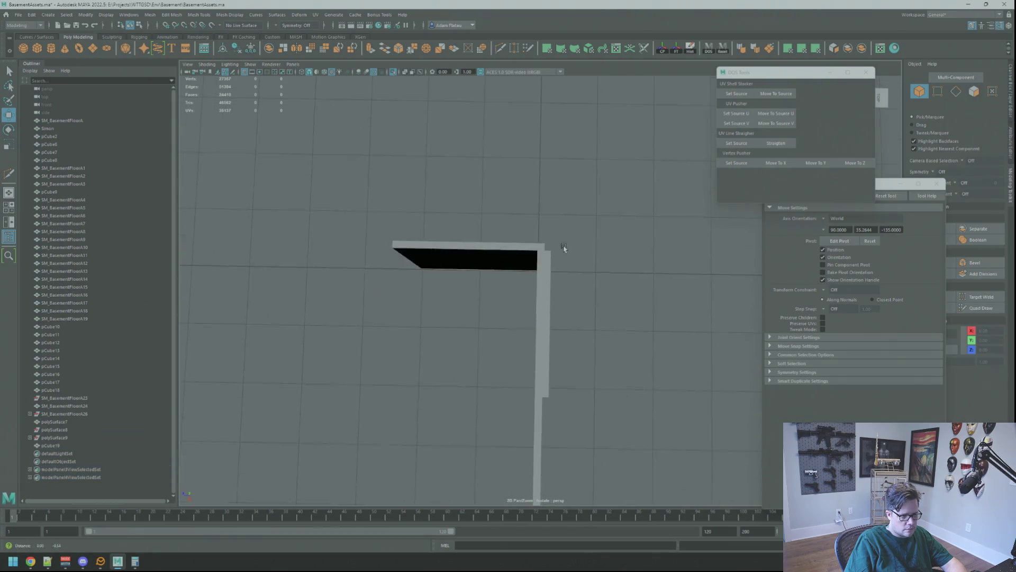
# - Rotate the upright 90° into a horizontal beam and slide it along the wall to Z 200
pyautogui.keyDown('alt'); pyautogui.moveTo(563, 248); pyautogui.dragTo(591, 264, button='right'); pyautogui.keyUp('alt')
pyautogui.press('e')
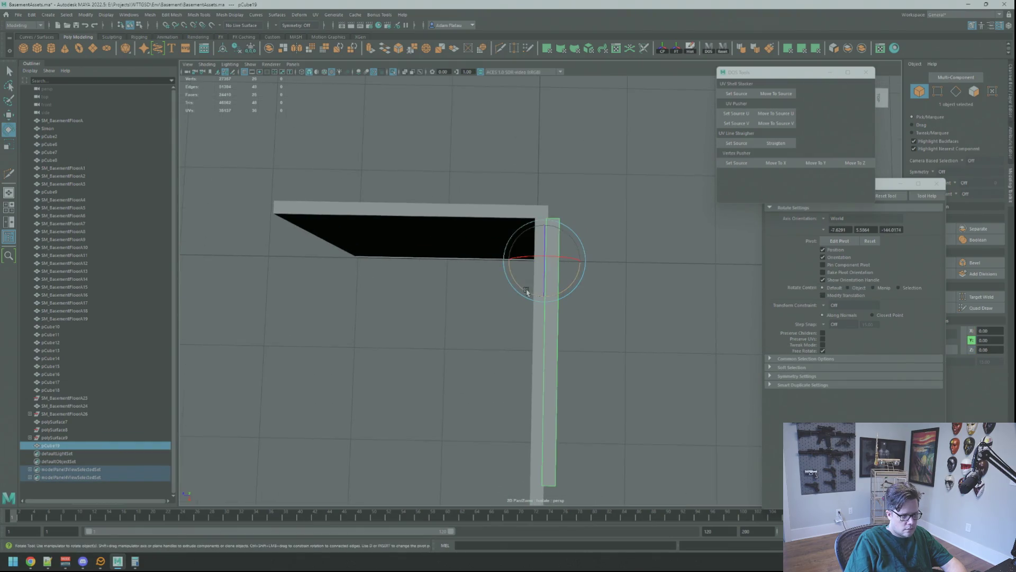
pyautogui.moveTo(525, 291); pyautogui.dragTo(571, 286)
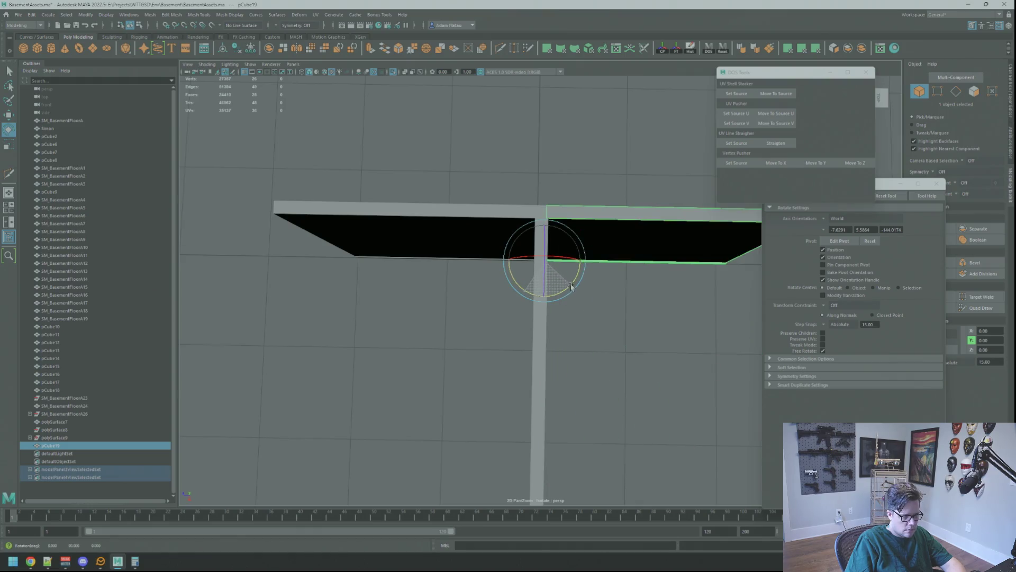
pyautogui.press('w')
pyautogui.moveTo(498, 263)
pyautogui.mouseDown()
pyautogui.moveTo(381, 268)
pyautogui.moveTo(583, 259)
pyautogui.mouseUp()
pyautogui.moveTo(508, 268)
pyautogui.mouseDown()
pyautogui.moveTo(536, 261)
pyautogui.moveTo(596, 215)
pyautogui.mouseUp()
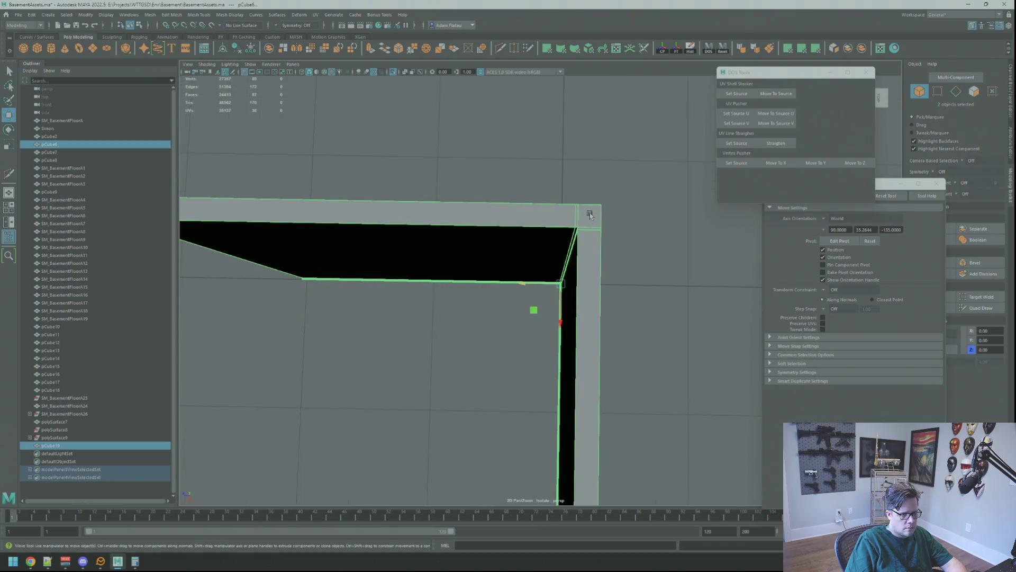
pyautogui.scroll(-3, 589, 217)
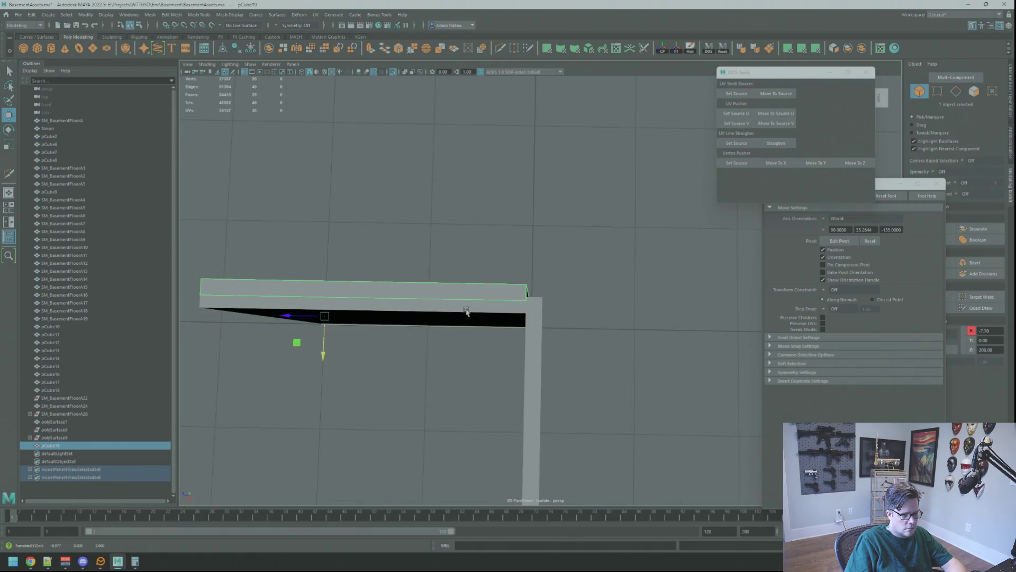
pyautogui.scroll(5, 488, 277)
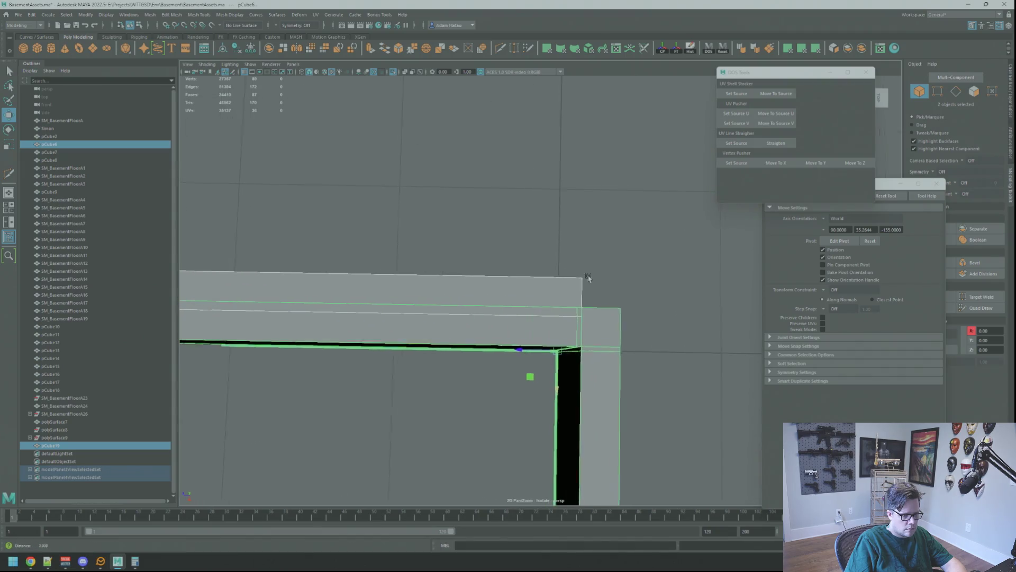
pyautogui.keyDown('alt'); pyautogui.moveTo(675, 298); pyautogui.dragTo(442, 257); pyautogui.keyUp('alt')
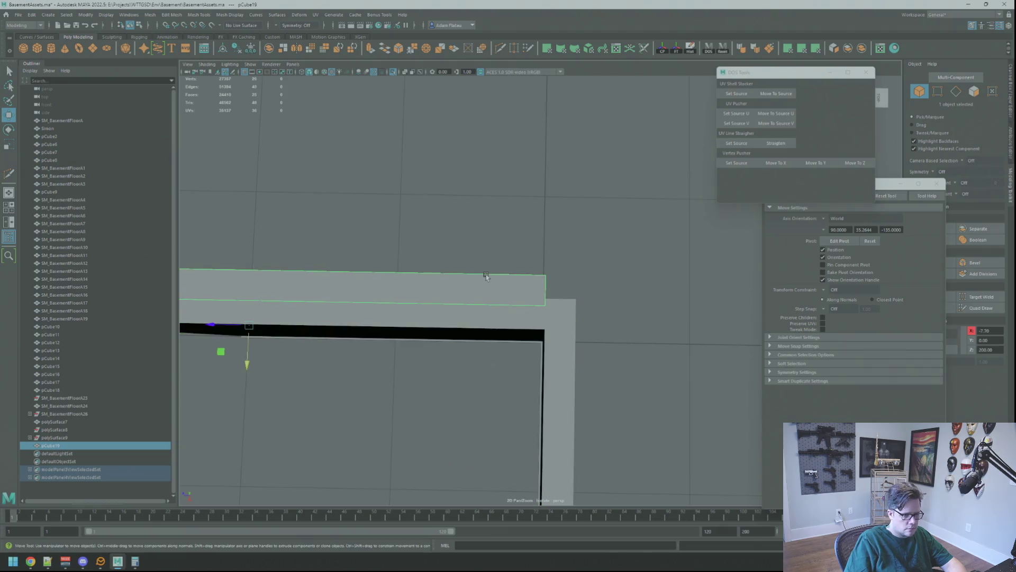
# - Delete the extra corner block, turn off Isolate Select, and frame the ledger beam
pyautogui.press('Delete')
pyautogui.scroll(-3, 503, 222)
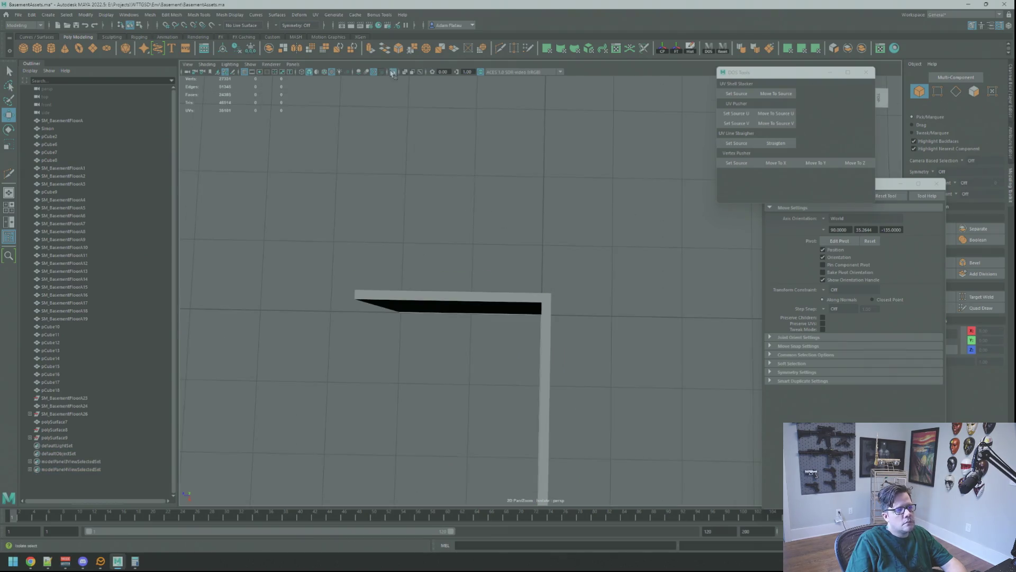
pyautogui.click(393, 74)
pyautogui.moveTo(537, 233)
pyautogui.keyDown('alt'); pyautogui.mouseDown()
pyautogui.moveTo(550, 234)
pyautogui.moveTo(472, 227)
pyautogui.moveTo(554, 211)
pyautogui.moveTo(532, 213)
pyautogui.moveTo(583, 243)
pyautogui.mouseUp(); pyautogui.keyUp('alt')
pyautogui.click(587, 243)
pyautogui.press('f')
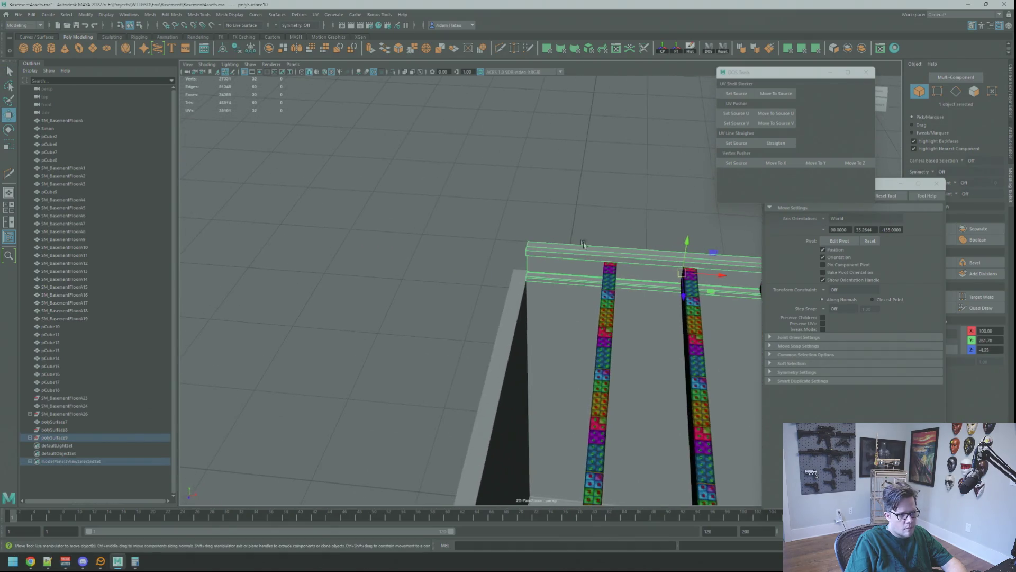
pyautogui.scroll(5, 547, 267)
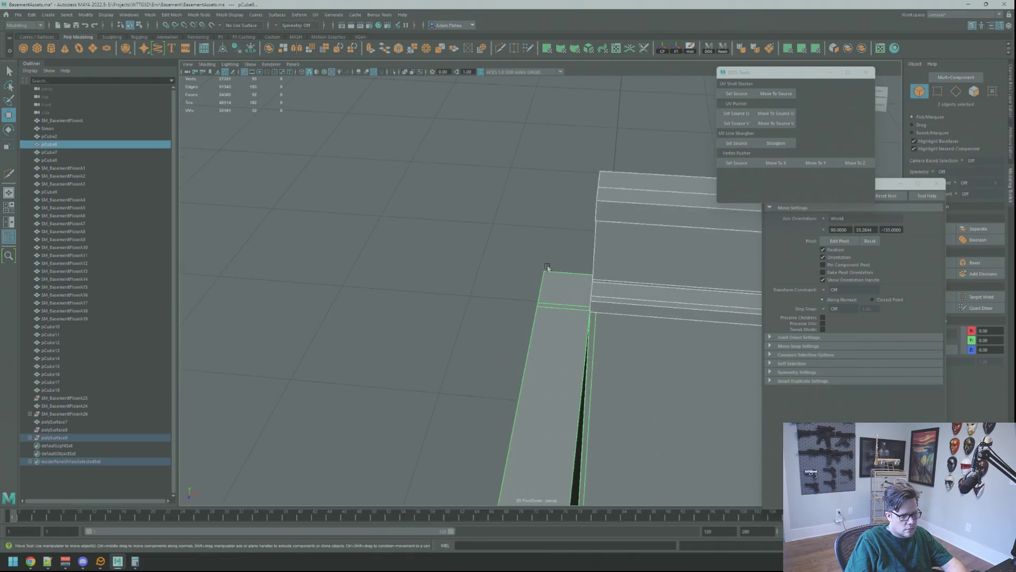
pyautogui.scroll(3, 545, 266)
pyautogui.moveTo(545, 265)
pyautogui.keyDown('alt'); pyautogui.mouseDown()
pyautogui.moveTo(580, 257)
pyautogui.moveTo(551, 236)
pyautogui.moveTo(540, 254)
pyautogui.moveTo(521, 227)
pyautogui.moveTo(479, 213)
pyautogui.moveTo(519, 222)
pyautogui.moveTo(483, 227)
pyautogui.moveTo(512, 233)
pyautogui.moveTo(467, 236)
pyautogui.moveTo(549, 261)
pyautogui.moveTo(447, 227)
pyautogui.moveTo(526, 243)
pyautogui.moveTo(585, 229)
pyautogui.moveTo(585, 265)
pyautogui.moveTo(614, 257)
pyautogui.moveTo(519, 236)
pyautogui.moveTo(540, 261)
pyautogui.moveTo(501, 281)
pyautogui.moveTo(471, 277)
pyautogui.moveTo(565, 263)
pyautogui.moveTo(601, 243)
pyautogui.moveTo(586, 211)
pyautogui.moveTo(499, 200)
pyautogui.mouseUp(); pyautogui.keyUp('alt')
pyautogui.scroll(3, 540, 233)
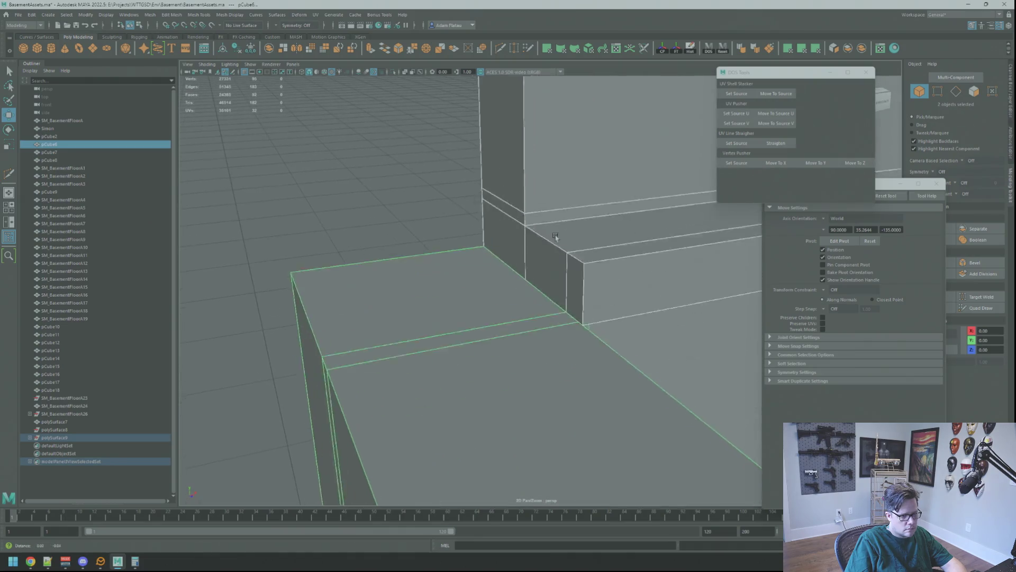
pyautogui.click(499, 199)
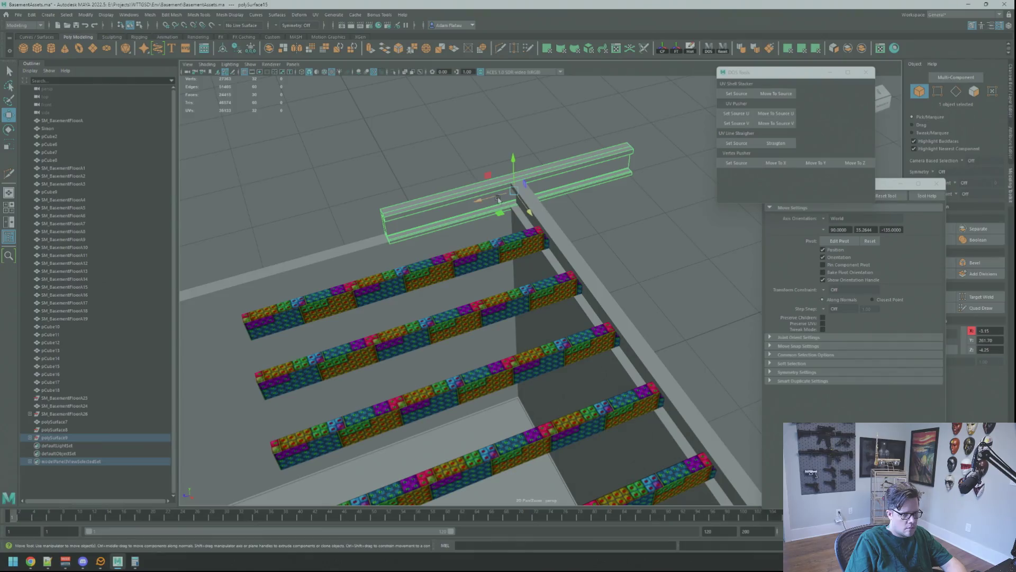
pyautogui.press('f')
pyautogui.moveTo(545, 233)
pyautogui.keyDown('alt'); pyautogui.mouseDown()
pyautogui.moveTo(563, 379)
pyautogui.moveTo(658, 317)
pyautogui.moveTo(534, 147)
pyautogui.moveTo(637, 245)
pyautogui.moveTo(450, 285)
pyautogui.moveTo(337, 253)
pyautogui.mouseUp(); pyautogui.keyUp('alt')
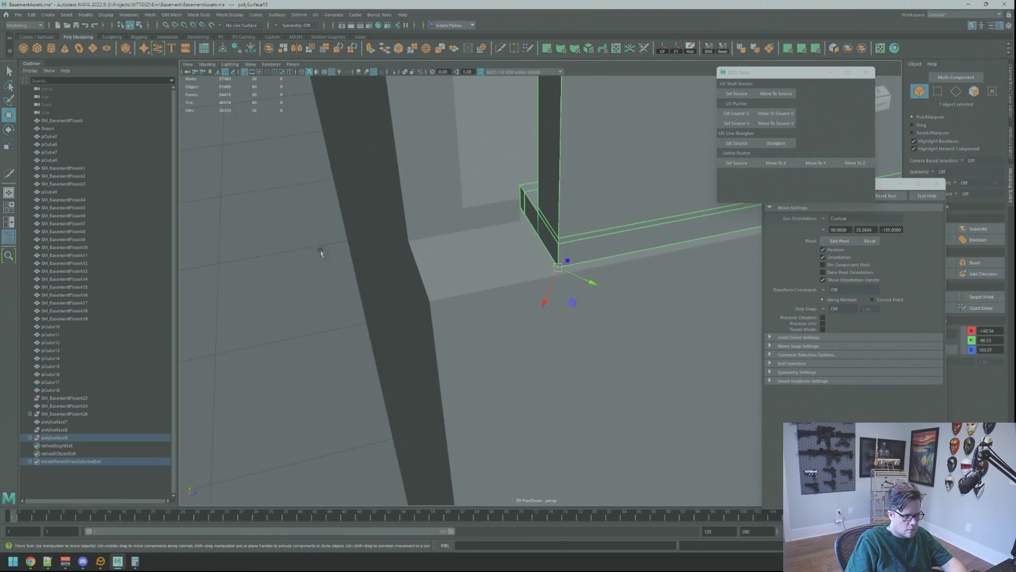
pyautogui.press('4')
pyautogui.moveTo(589, 235)
pyautogui.keyDown('alt'); pyautogui.mouseDown()
pyautogui.moveTo(533, 305)
pyautogui.moveTo(537, 276)
pyautogui.moveTo(574, 282)
pyautogui.mouseUp(); pyautogui.keyUp('alt')
pyautogui.press('5')
pyautogui.moveTo(724, 335)
pyautogui.keyDown('alt'); pyautogui.mouseDown()
pyautogui.moveTo(526, 233)
pyautogui.moveTo(544, 272)
pyautogui.moveTo(537, 286)
pyautogui.moveTo(608, 268)
pyautogui.moveTo(598, 296)
pyautogui.moveTo(676, 315)
pyautogui.moveTo(608, 290)
pyautogui.moveTo(569, 297)
pyautogui.mouseUp(); pyautogui.keyUp('alt')
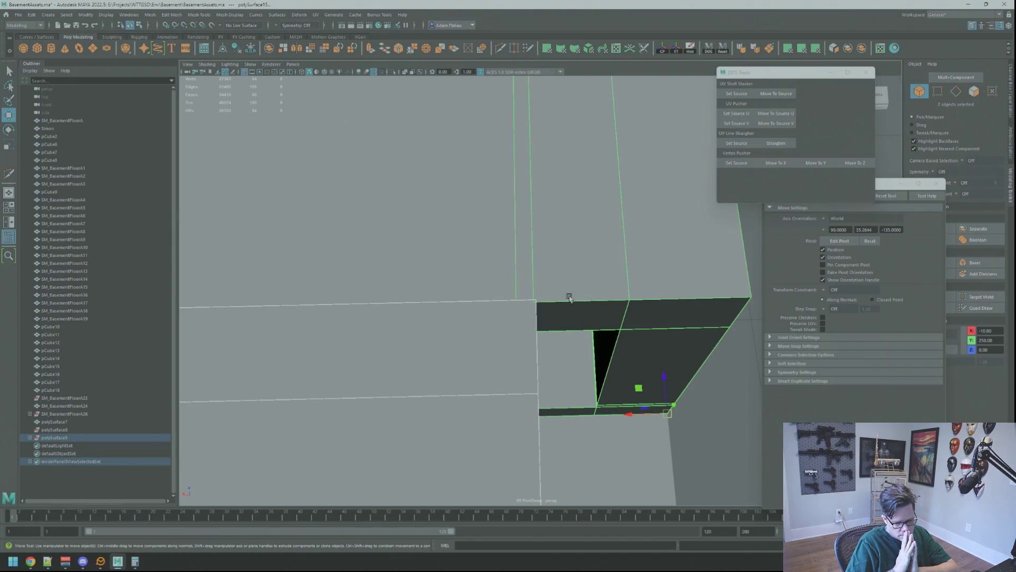
# - Show textures and hide the floor-edge strips with Ctrl+H
pyautogui.scroll(-3, 569, 296)
pyautogui.scroll(3, 613, 260)
pyautogui.click(612, 261)
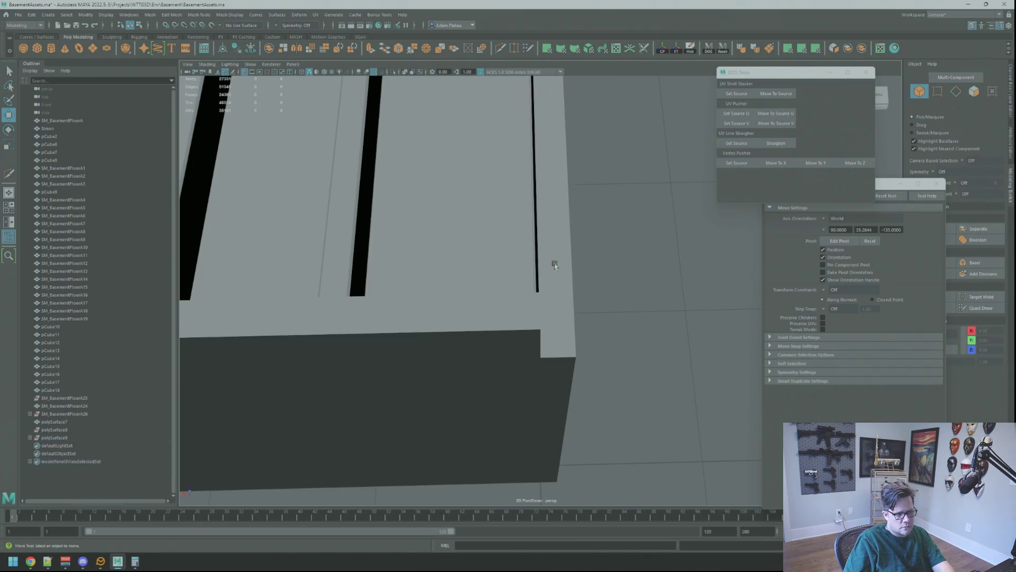
pyautogui.click(490, 306)
pyautogui.scroll(-3, 493, 294)
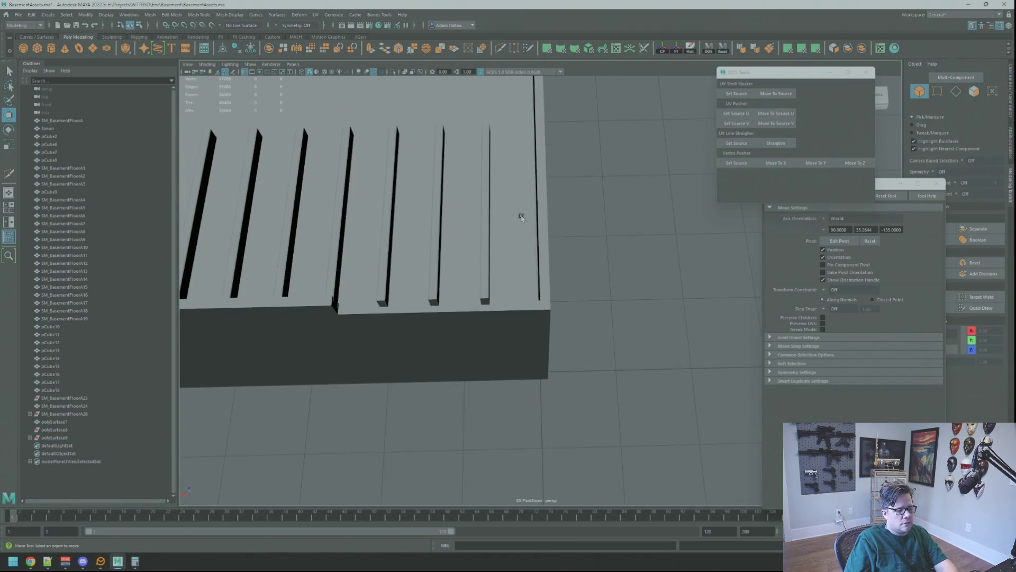
pyautogui.press('6')
pyautogui.moveTo(508, 218)
pyautogui.keyDown('alt'); pyautogui.mouseDown()
pyautogui.moveTo(363, 290)
pyautogui.moveTo(417, 352)
pyautogui.mouseUp(); pyautogui.keyUp('alt')
pyautogui.hotkey('ctrl', 'h')
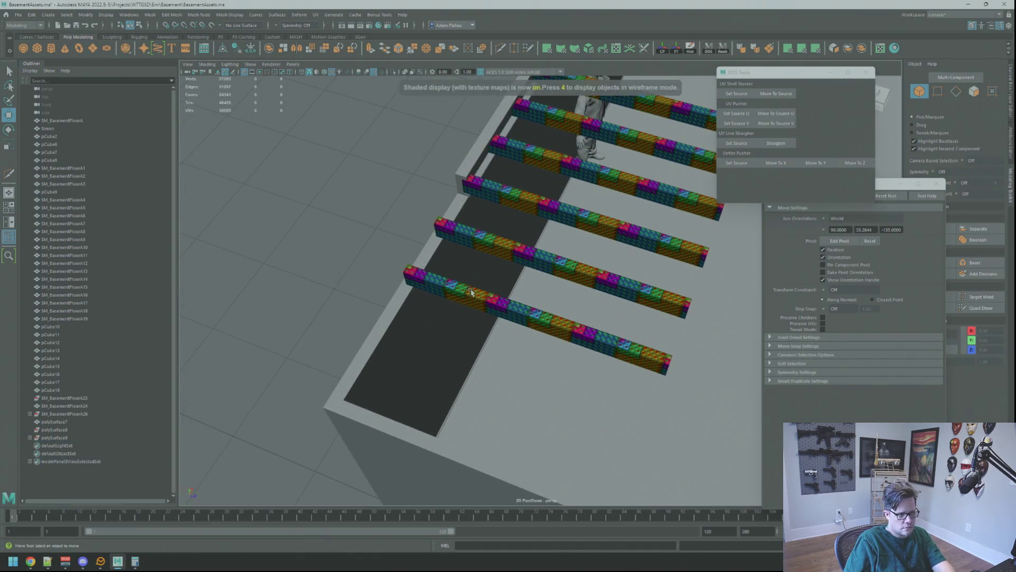
pyautogui.hotkey('ctrl', 'h')
pyautogui.click(483, 239)
pyautogui.hotkey('ctrl', 'h')
pyautogui.moveTo(495, 217)
pyautogui.keyDown('alt'); pyautogui.mouseDown()
pyautogui.moveTo(539, 257)
pyautogui.moveTo(433, 227)
pyautogui.mouseUp(); pyautogui.keyUp('alt')
# - Isolate the wall pCube2 and the ledger strip polySurface7 in the viewport
pyautogui.press('q')
pyautogui.click(557, 328)
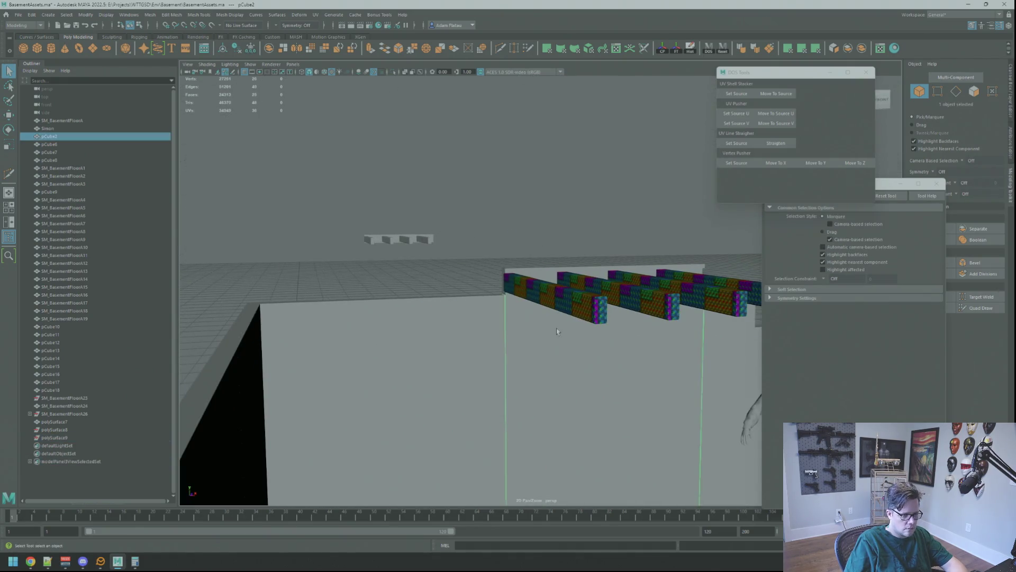
pyautogui.keyDown('shift'); pyautogui.click(533, 271); pyautogui.keyUp('shift')
pyautogui.press('f')
pyautogui.press('w')
pyautogui.keyDown('alt'); pyautogui.moveTo(517, 263); pyautogui.dragTo(369, 107); pyautogui.keyUp('alt')
pyautogui.click(392, 72)
pyautogui.press('q')
# - Pick the wall's corner vertex and store it as the Vertex Pusher source
pyautogui.click(442, 130)
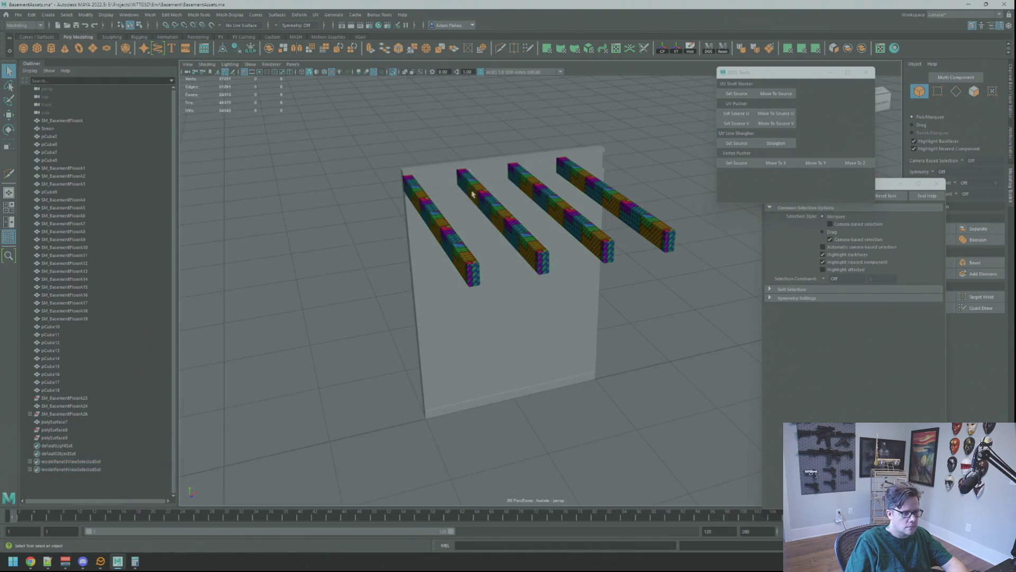
pyautogui.moveTo(462, 372); pyautogui.dragTo(440, 370, button='right')
pyautogui.click(427, 409)
pyautogui.press('f')
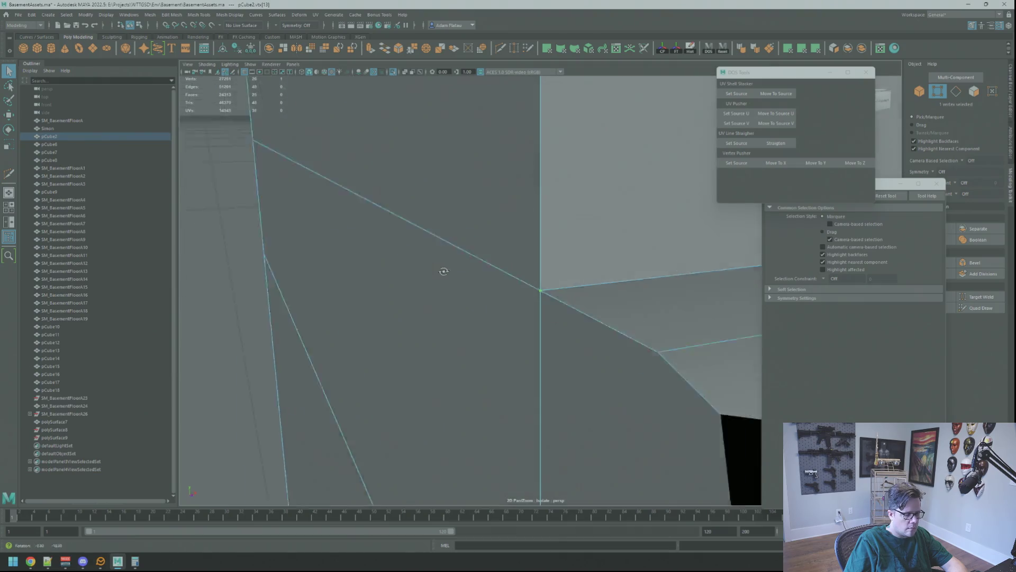
pyautogui.moveTo(489, 285)
pyautogui.keyDown('alt'); pyautogui.mouseDown()
pyautogui.moveTo(558, 204)
pyautogui.moveTo(491, 216)
pyautogui.moveTo(580, 261)
pyautogui.moveTo(534, 243)
pyautogui.moveTo(546, 230)
pyautogui.mouseUp(); pyautogui.keyUp('alt')
pyautogui.click(733, 165)
pyautogui.moveTo(546, 229); pyautogui.dragTo(561, 220, button='right')
pyautogui.rightClick(546, 232)
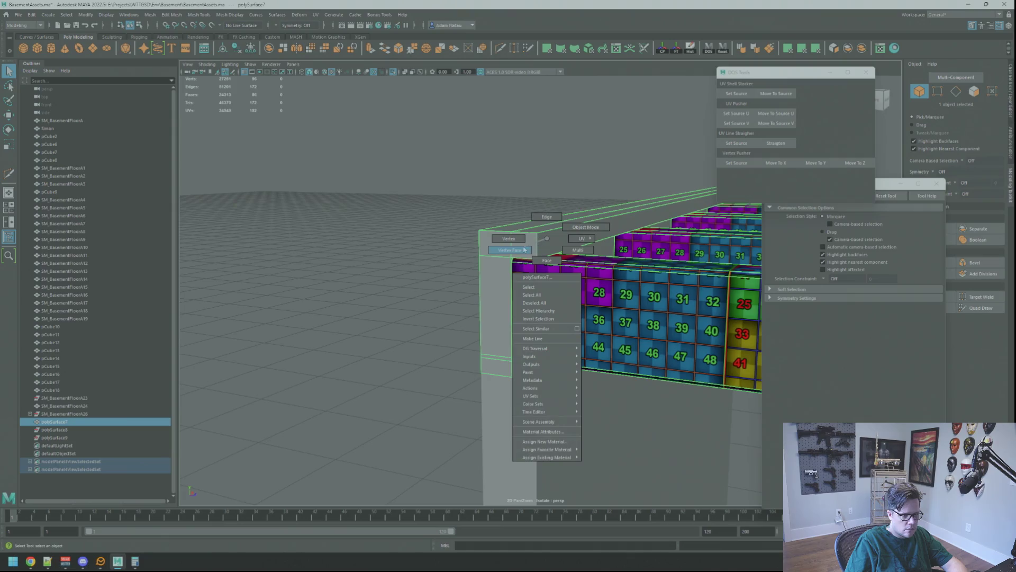
# - Snap the ledger strip's end vertices to the wall corner's Z using Move To Z
pyautogui.keyDown('alt'); pyautogui.moveTo(546, 233); pyautogui.dragTo(537, 249); pyautogui.keyUp('alt')
pyautogui.moveTo(536, 248); pyautogui.dragTo(504, 241, button='right')
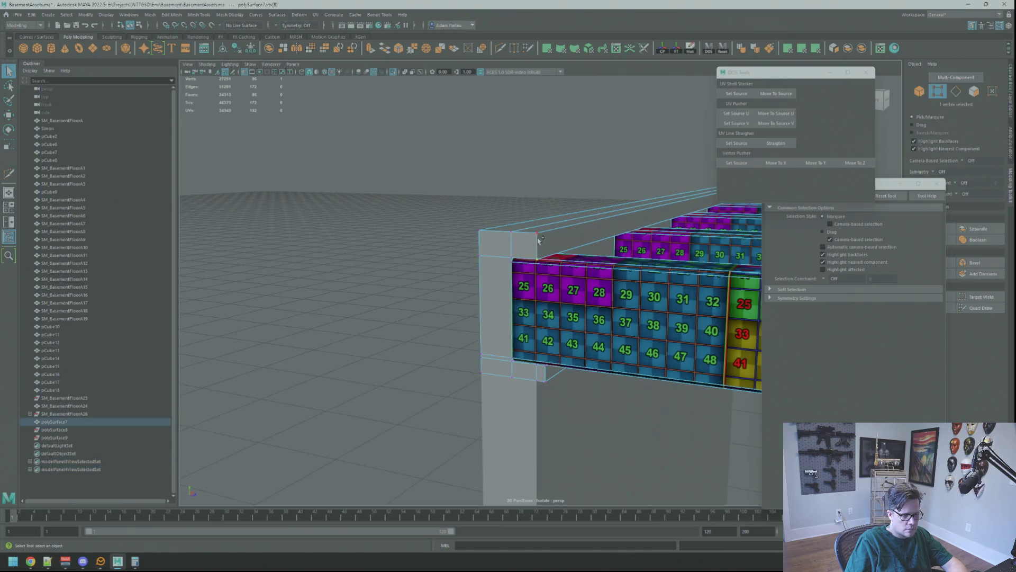
pyautogui.moveTo(766, 222)
pyautogui.keyDown('alt'); pyautogui.mouseDown()
pyautogui.moveTo(730, 203)
pyautogui.moveTo(690, 205)
pyautogui.mouseUp(); pyautogui.keyUp('alt')
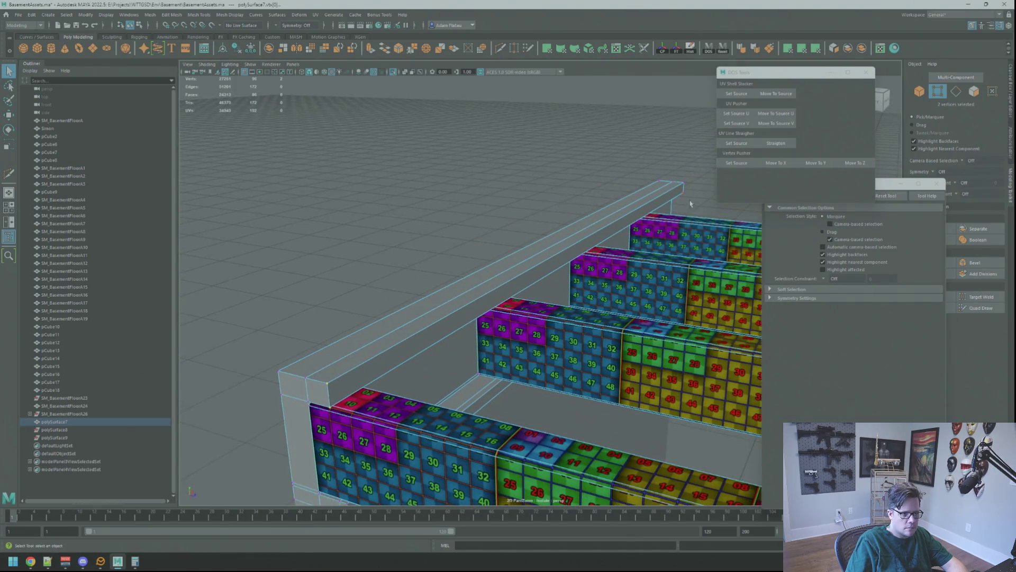
pyautogui.press('f')
pyautogui.keyDown('alt'); pyautogui.moveTo(687, 190); pyautogui.dragTo(541, 247, button='right'); pyautogui.keyUp('alt')
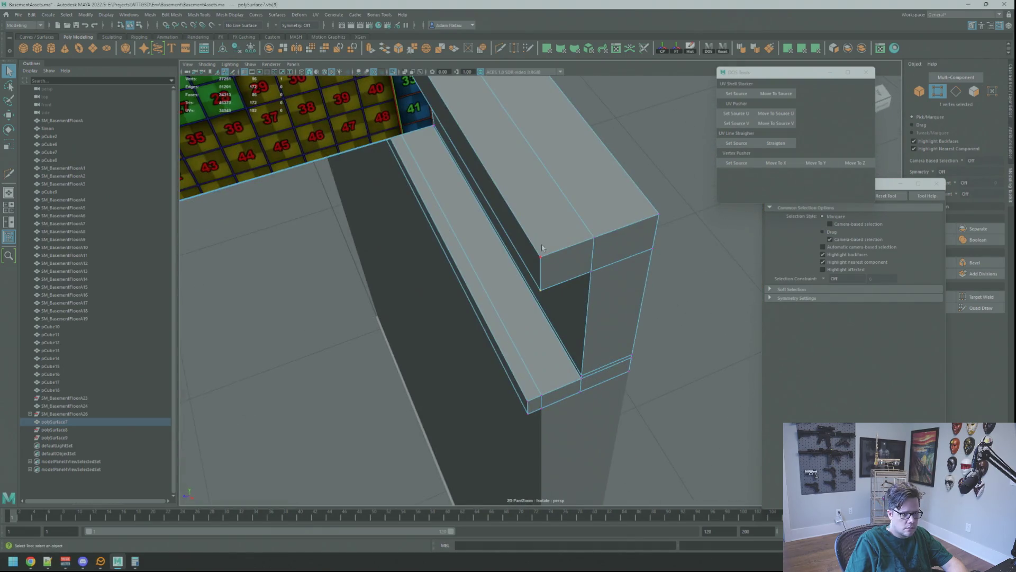
pyautogui.click(851, 165)
pyautogui.moveTo(529, 217)
pyautogui.keyDown('alt'); pyautogui.mouseDown()
pyautogui.moveTo(519, 224)
pyautogui.moveTo(540, 243)
pyautogui.moveTo(556, 245)
pyautogui.moveTo(574, 229)
pyautogui.moveTo(626, 258)
pyautogui.moveTo(617, 250)
pyautogui.moveTo(535, 253)
pyautogui.mouseUp(); pyautogui.keyUp('alt')
# - Clear the vertex selection and turn off Isolate Select to show all four joists
pyautogui.click(671, 251)
pyautogui.keyDown('alt'); pyautogui.moveTo(507, 254); pyautogui.dragTo(413, 144, button='right'); pyautogui.keyUp('alt')
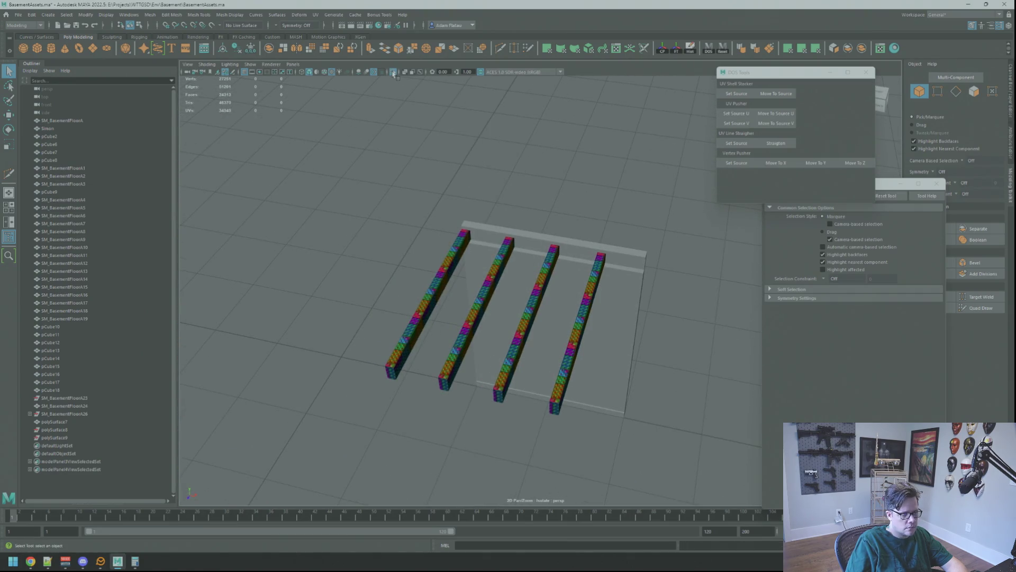
pyautogui.click(394, 72)
pyautogui.moveTo(418, 175)
pyautogui.keyDown('alt'); pyautogui.mouseDown()
pyautogui.moveTo(441, 210)
pyautogui.moveTo(574, 167)
pyautogui.moveTo(527, 231)
pyautogui.moveTo(506, 231)
pyautogui.moveTo(578, 291)
pyautogui.moveTo(478, 289)
pyautogui.moveTo(464, 319)
pyautogui.moveTo(581, 321)
pyautogui.moveTo(527, 266)
pyautogui.mouseUp(); pyautogui.keyUp('alt')
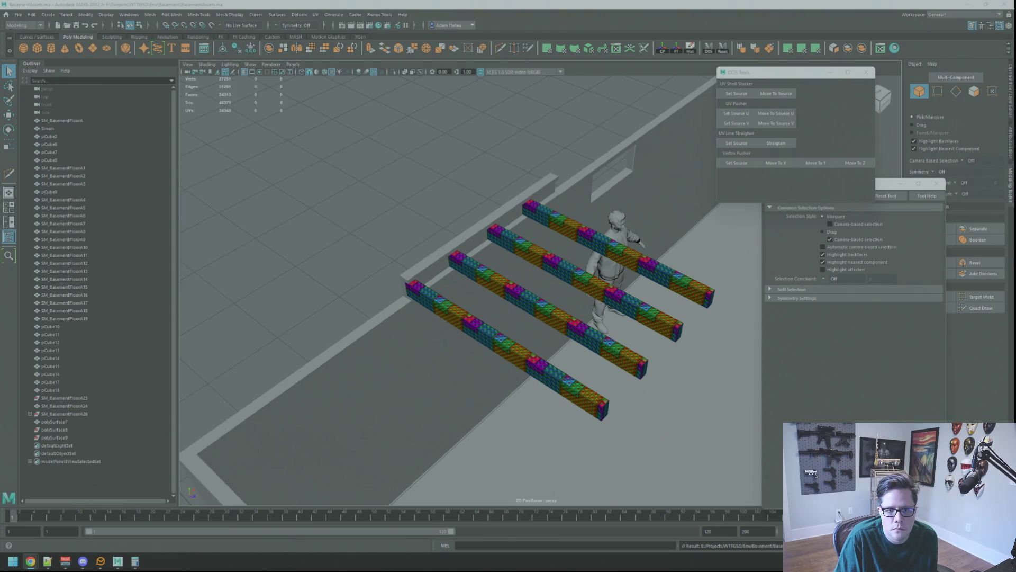
# - Select the ledger beam and nudge it toward the wall edge under the joist ends
pyautogui.moveTo(497, 205)
pyautogui.keyDown('alt'); pyautogui.mouseDown()
pyautogui.moveTo(593, 222)
pyautogui.moveTo(612, 239)
pyautogui.moveTo(553, 255)
pyautogui.moveTo(548, 203)
pyautogui.mouseUp(); pyautogui.keyUp('alt')
pyautogui.click(529, 211)
pyautogui.press('w')
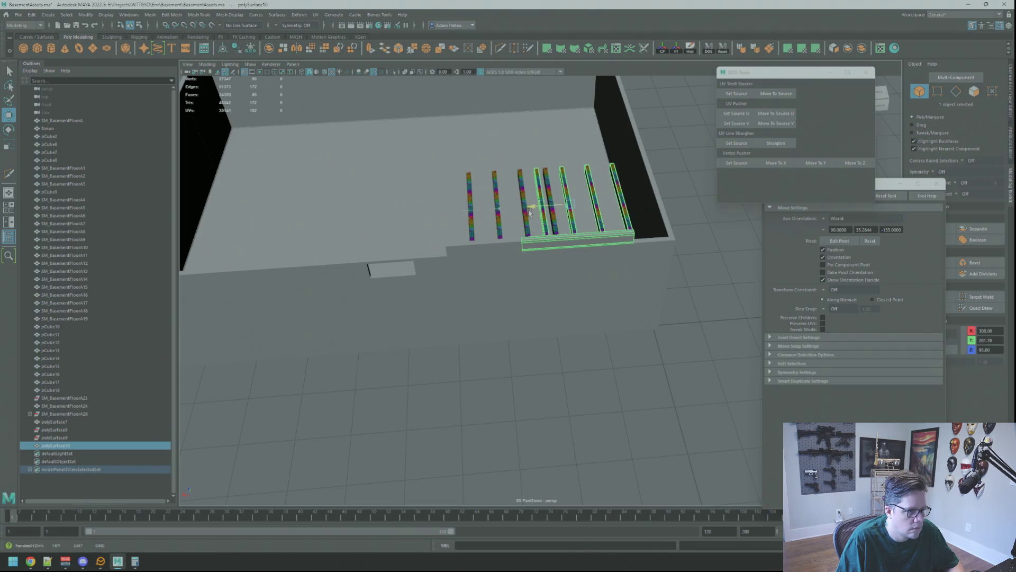
pyautogui.scroll(10, 514, 256)
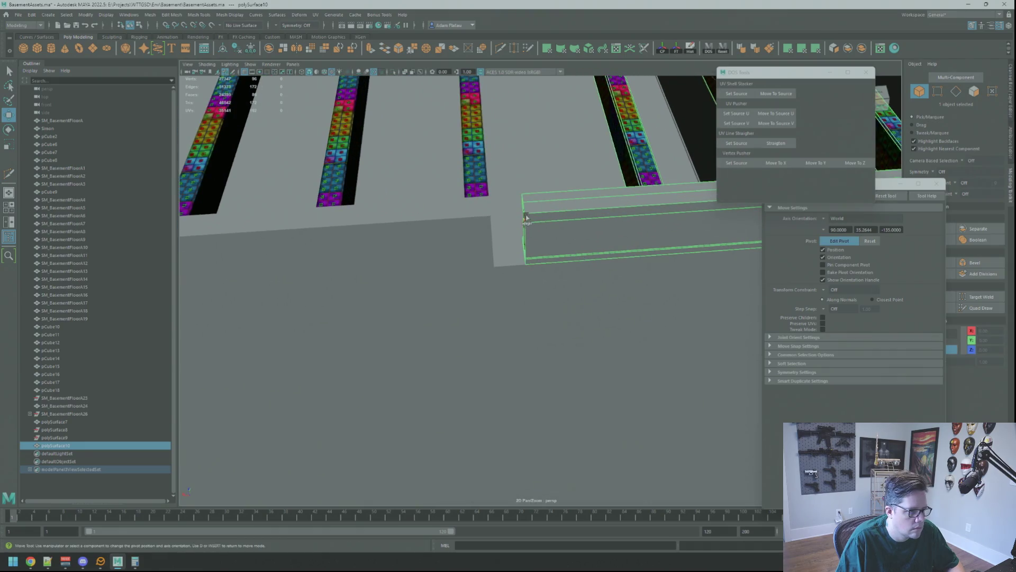
pyautogui.moveTo(524, 214); pyautogui.dragTo(522, 215)
pyautogui.scroll(-10, 501, 218)
pyautogui.moveTo(529, 264)
pyautogui.keyDown('alt'); pyautogui.mouseDown()
pyautogui.moveTo(582, 222)
pyautogui.moveTo(651, 215)
pyautogui.moveTo(644, 178)
pyautogui.moveTo(630, 206)
pyautogui.moveTo(576, 235)
pyautogui.moveTo(561, 212)
pyautogui.moveTo(612, 221)
pyautogui.moveTo(641, 209)
pyautogui.mouseUp(); pyautogui.keyUp('alt')
pyautogui.press('q')
pyautogui.click(624, 211)
# - Reselect the ledger beam and check its position against the joist ends from above
pyautogui.click(584, 218)
pyautogui.press('w')
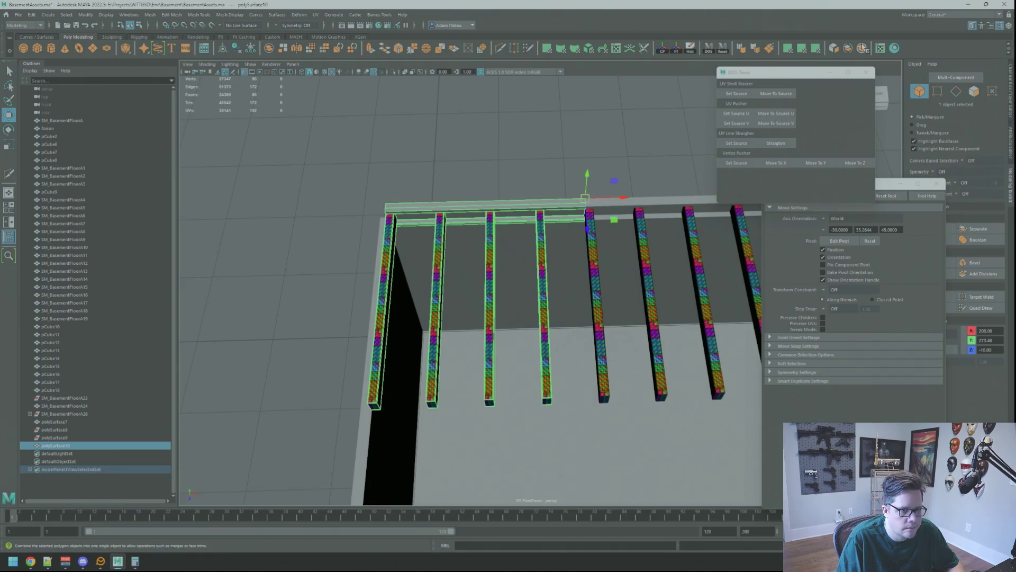
pyautogui.click(632, 162)
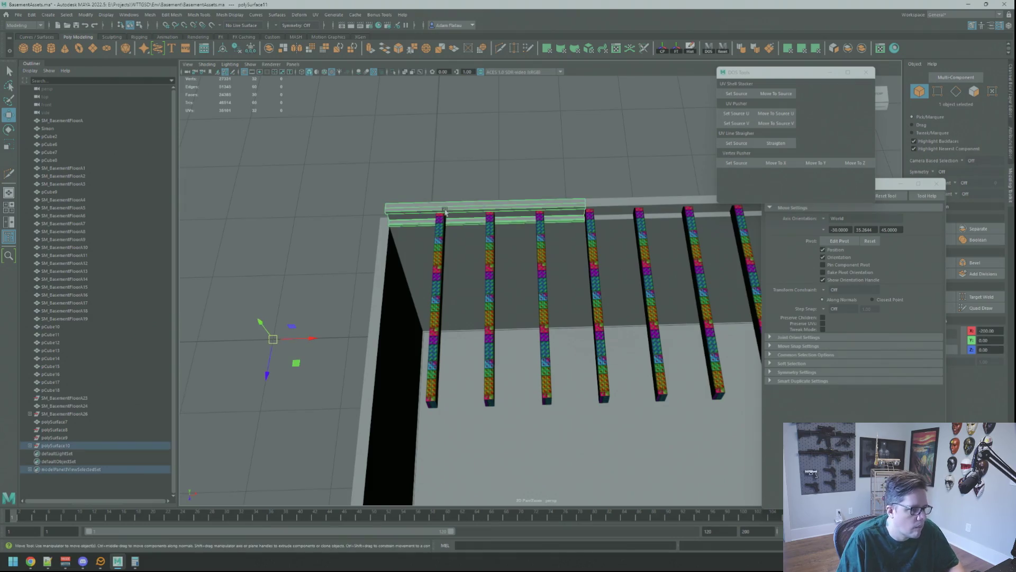
pyautogui.keyDown('alt'); pyautogui.moveTo(445, 211); pyautogui.dragTo(507, 217, button='right'); pyautogui.keyUp('alt')
pyautogui.moveTo(598, 186)
pyautogui.keyDown('alt'); pyautogui.mouseDown()
pyautogui.moveTo(590, 255)
pyautogui.moveTo(509, 173)
pyautogui.moveTo(566, 180)
pyautogui.moveTo(509, 172)
pyautogui.moveTo(508, 162)
pyautogui.moveTo(566, 182)
pyautogui.moveTo(540, 227)
pyautogui.moveTo(517, 164)
pyautogui.moveTo(652, 197)
pyautogui.moveTo(552, 201)
pyautogui.moveTo(551, 221)
pyautogui.moveTo(504, 196)
pyautogui.moveTo(607, 197)
pyautogui.moveTo(594, 220)
pyautogui.moveTo(578, 222)
pyautogui.mouseUp(); pyautogui.keyUp('alt')
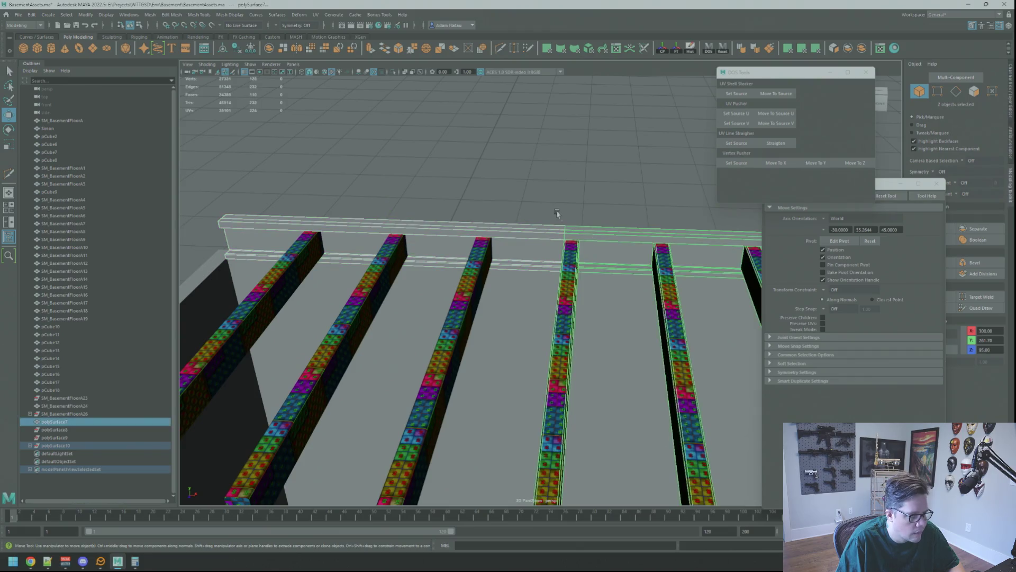
pyautogui.click(557, 213)
pyautogui.keyDown('alt'); pyautogui.moveTo(579, 222); pyautogui.dragTo(585, 200, button='middle'); pyautogui.keyUp('alt')
pyautogui.scroll(-2, 581, 201)
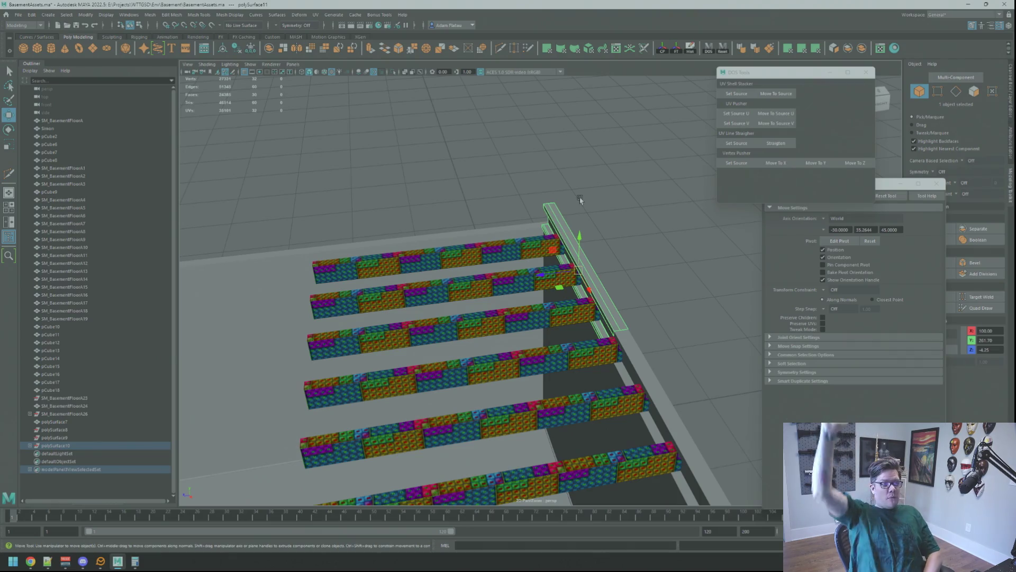
# - Slide the ledger beam along the joist ends, checking it in wireframe
pyautogui.scroll(6, 605, 232)
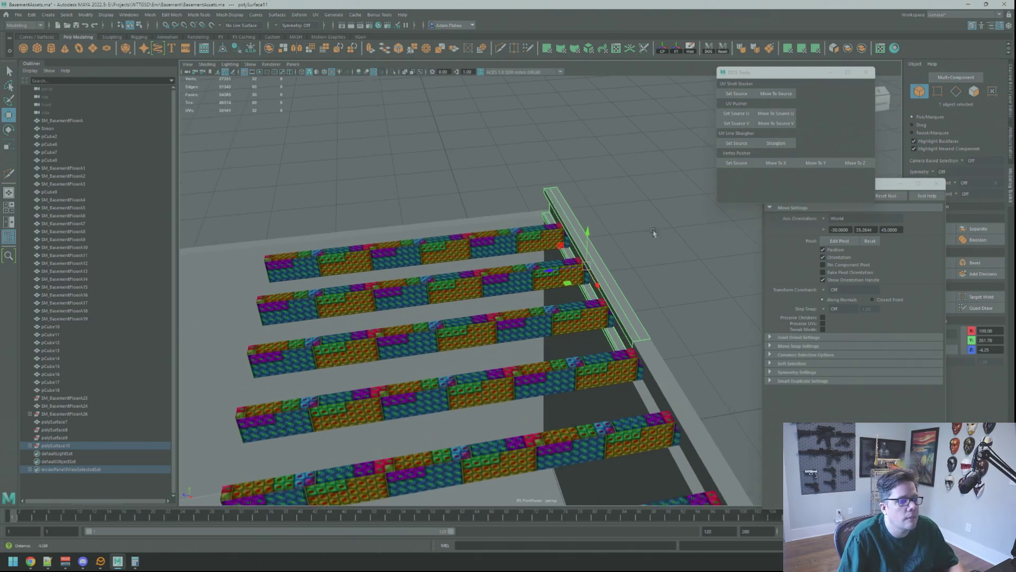
pyautogui.moveTo(603, 210)
pyautogui.keyDown('alt'); pyautogui.mouseDown()
pyautogui.moveTo(564, 214)
pyautogui.moveTo(602, 229)
pyautogui.moveTo(635, 222)
pyautogui.moveTo(549, 233)
pyautogui.moveTo(569, 181)
pyautogui.moveTo(523, 197)
pyautogui.moveTo(596, 195)
pyautogui.mouseUp(); pyautogui.keyUp('alt')
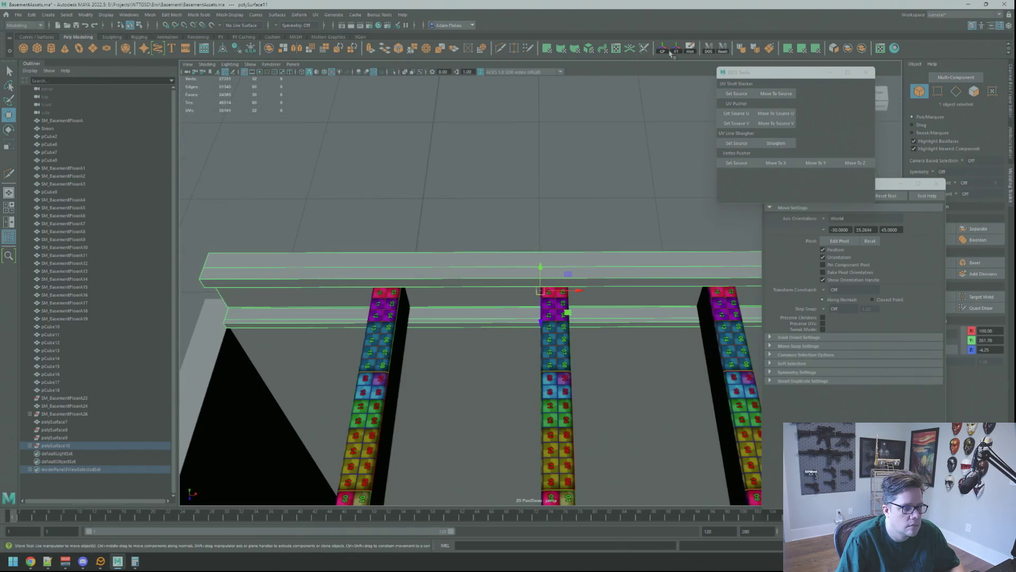
pyautogui.moveTo(661, 105)
pyautogui.keyDown('alt'); pyautogui.mouseDown()
pyautogui.moveTo(608, 173)
pyautogui.moveTo(611, 135)
pyautogui.mouseUp(); pyautogui.keyUp('alt')
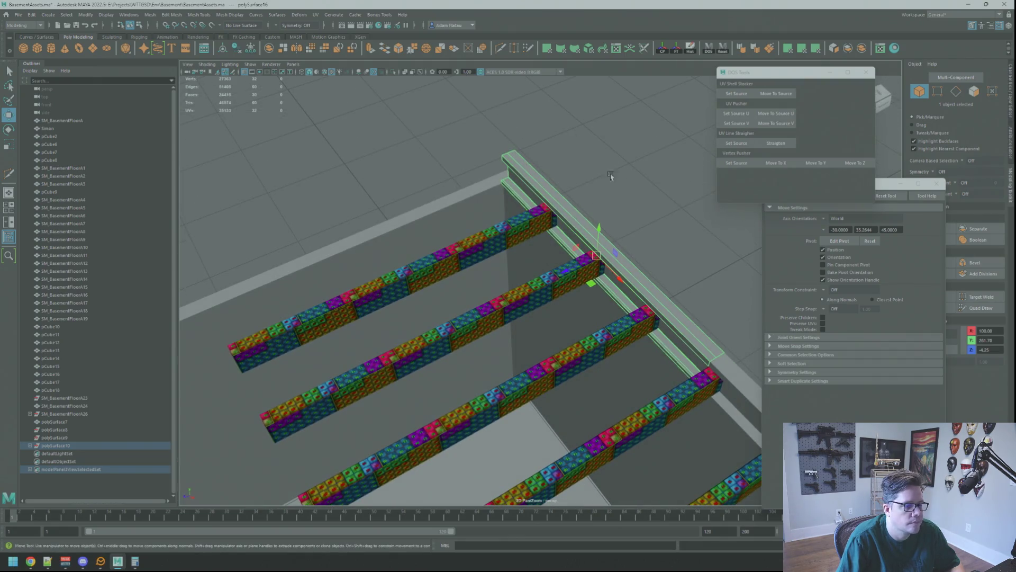
pyautogui.moveTo(617, 272)
pyautogui.mouseDown()
pyautogui.moveTo(508, 167)
pyautogui.moveTo(524, 185)
pyautogui.moveTo(550, 183)
pyautogui.moveTo(538, 174)
pyautogui.moveTo(540, 226)
pyautogui.moveTo(601, 205)
pyautogui.moveTo(557, 223)
pyautogui.mouseUp()
pyautogui.press('e')
pyautogui.press('w')
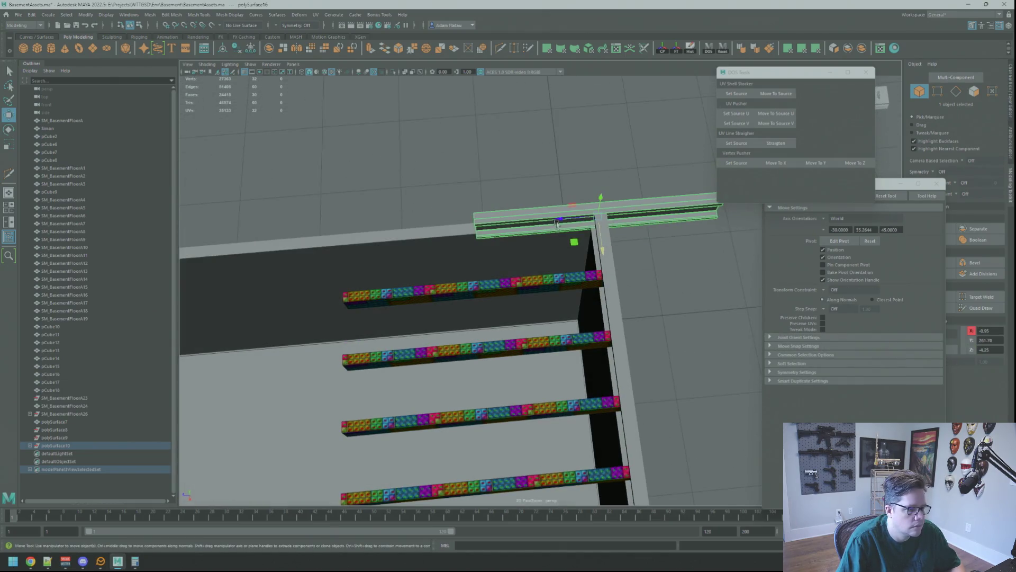
pyautogui.moveTo(417, 211)
pyautogui.keyDown('alt'); pyautogui.mouseDown()
pyautogui.moveTo(534, 186)
pyautogui.moveTo(569, 221)
pyautogui.moveTo(580, 198)
pyautogui.moveTo(569, 198)
pyautogui.mouseUp(); pyautogui.keyUp('alt')
pyautogui.press('4')
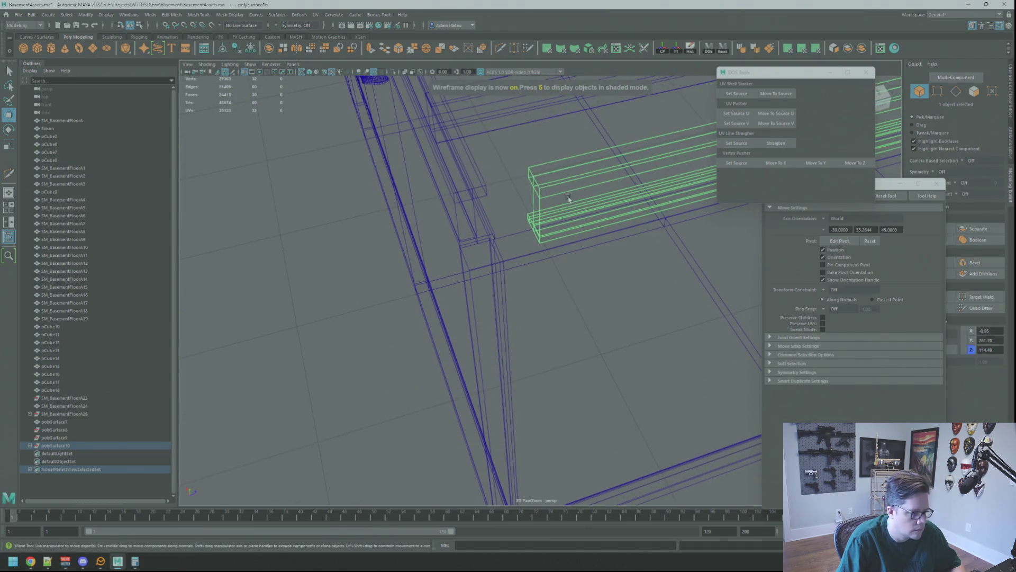
pyautogui.press('5')
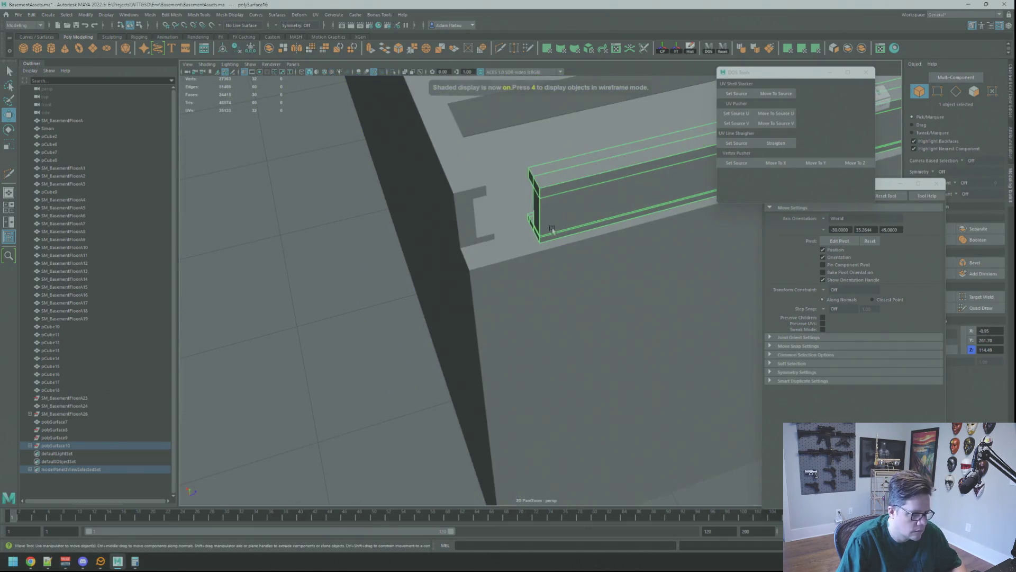
# - Frame the beam and shift it down-left into place at the corner
pyautogui.moveTo(618, 252)
pyautogui.keyDown('alt'); pyautogui.mouseDown()
pyautogui.moveTo(658, 227)
pyautogui.moveTo(608, 229)
pyautogui.moveTo(494, 318)
pyautogui.moveTo(442, 302)
pyautogui.moveTo(606, 271)
pyautogui.moveTo(527, 264)
pyautogui.moveTo(585, 297)
pyautogui.moveTo(601, 265)
pyautogui.moveTo(740, 291)
pyautogui.mouseUp(); pyautogui.keyUp('alt')
pyautogui.press('f')
pyautogui.press('4')
pyautogui.moveTo(630, 247)
pyautogui.mouseDown()
pyautogui.moveTo(524, 262)
pyautogui.moveTo(595, 281)
pyautogui.moveTo(696, 227)
pyautogui.moveTo(703, 249)
pyautogui.moveTo(664, 254)
pyautogui.mouseUp()
pyautogui.press('q')
pyautogui.press('5')
# - Select both ledger beams and the wall pCube6 while zooming in on the beam corner
pyautogui.click(577, 260)
pyautogui.keyDown('shift'); pyautogui.click(576, 258); pyautogui.keyUp('shift')
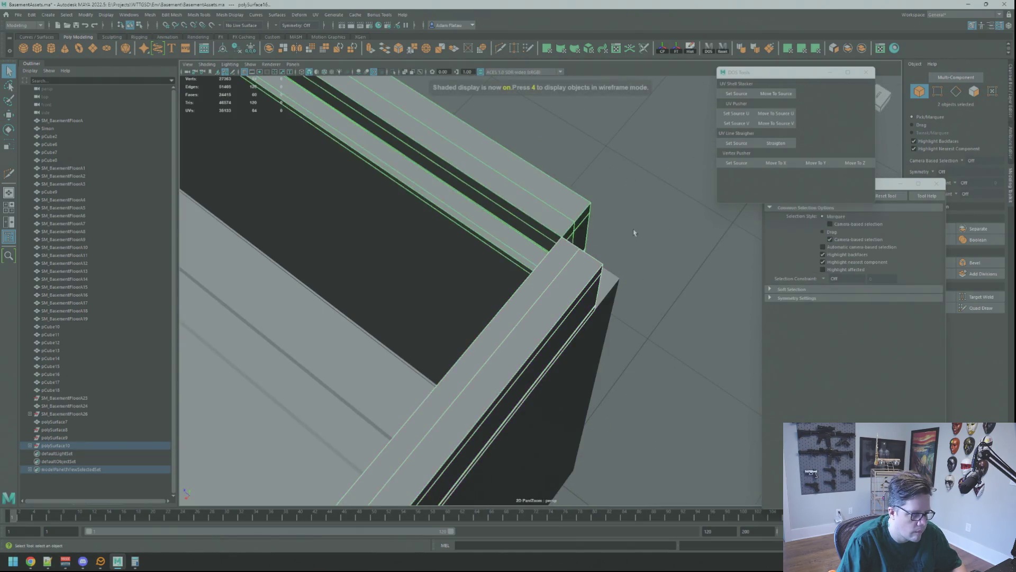
pyautogui.scroll(3, 582, 235)
pyautogui.keyDown('alt'); pyautogui.moveTo(523, 244); pyautogui.dragTo(820, 298, button='right'); pyautogui.keyUp('alt')
pyautogui.keyDown('alt'); pyautogui.moveTo(651, 275); pyautogui.dragTo(635, 278); pyautogui.keyUp('alt')
pyautogui.moveTo(635, 278)
pyautogui.keyDown('alt'); pyautogui.mouseDown(button='right')
pyautogui.moveTo(629, 284)
pyautogui.moveTo(651, 288)
pyautogui.moveTo(510, 261)
pyautogui.mouseUp(button='right'); pyautogui.keyUp('alt')
pyautogui.moveTo(511, 261)
pyautogui.keyDown('alt'); pyautogui.mouseDown()
pyautogui.moveTo(624, 208)
pyautogui.moveTo(489, 228)
pyautogui.moveTo(591, 322)
pyautogui.mouseUp(); pyautogui.keyUp('alt')
pyautogui.keyDown('shift'); pyautogui.click(591, 322); pyautogui.keyUp('shift')
# - Select and frame pCube17, viewing the beams, floor planks and wall ledge
pyautogui.keyDown('alt'); pyautogui.moveTo(592, 323); pyautogui.dragTo(787, 328, button='right'); pyautogui.keyUp('alt')
pyautogui.moveTo(786, 328)
pyautogui.keyDown('alt'); pyautogui.mouseDown()
pyautogui.moveTo(564, 293)
pyautogui.moveTo(653, 279)
pyautogui.mouseUp(); pyautogui.keyUp('alt')
pyautogui.click(476, 294)
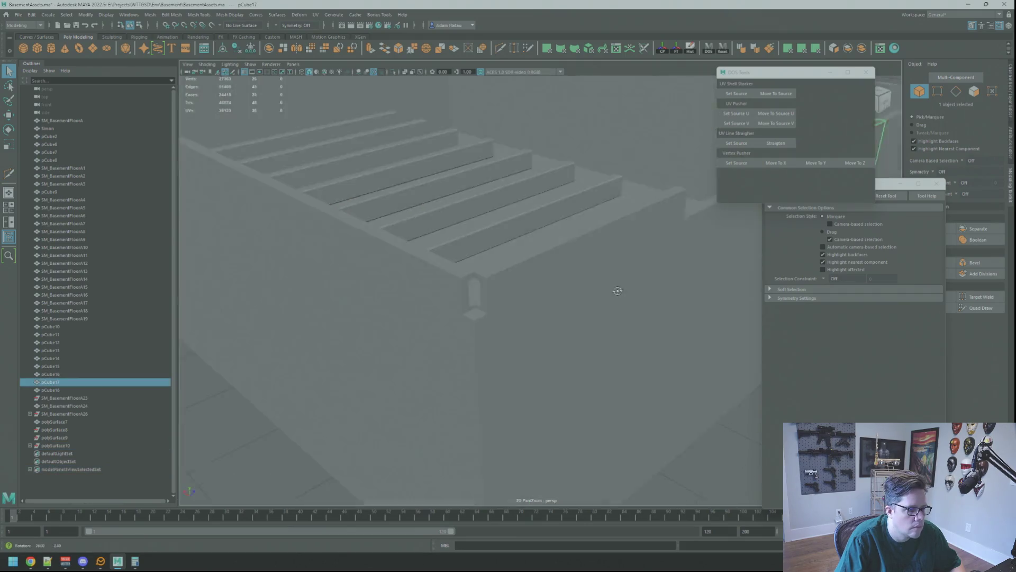
pyautogui.press('f')
pyautogui.moveTo(548, 289)
pyautogui.keyDown('alt'); pyautogui.mouseDown()
pyautogui.moveTo(611, 252)
pyautogui.moveTo(709, 265)
pyautogui.moveTo(665, 302)
pyautogui.moveTo(540, 232)
pyautogui.moveTo(519, 257)
pyautogui.moveTo(577, 268)
pyautogui.moveTo(559, 259)
pyautogui.mouseUp(); pyautogui.keyUp('alt')
pyautogui.keyDown('alt'); pyautogui.moveTo(559, 260); pyautogui.dragTo(559, 272, button='middle'); pyautogui.keyUp('alt')
pyautogui.moveTo(559, 271)
pyautogui.keyDown('alt'); pyautogui.mouseDown()
pyautogui.moveTo(607, 284)
pyautogui.moveTo(680, 270)
pyautogui.mouseUp(); pyautogui.keyUp('alt')
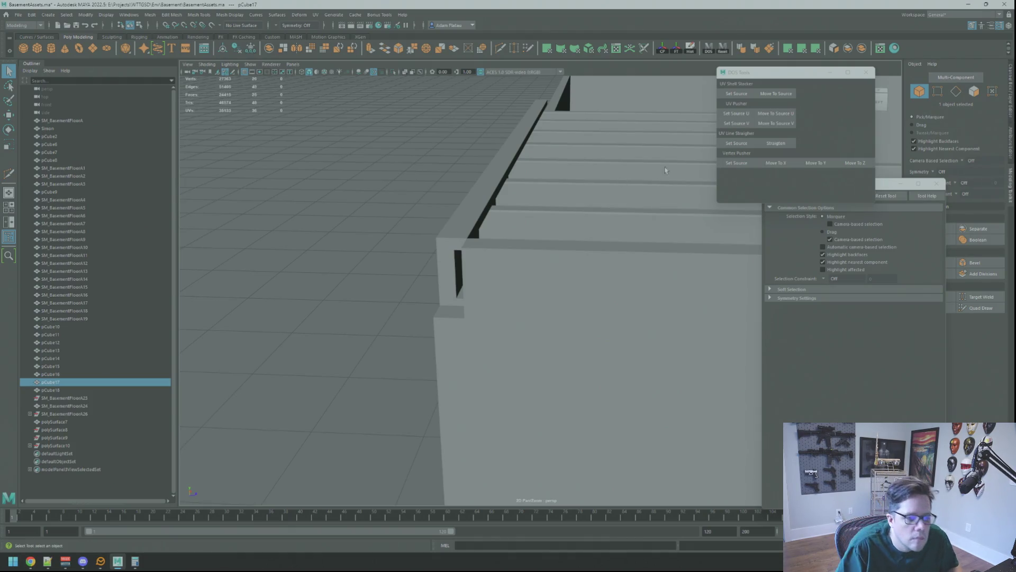
# - Close the tool settings and DOS Tools windows, then select the right and left ledger beams
pyautogui.click(936, 184)
pyautogui.click(866, 72)
pyautogui.moveTo(661, 212)
pyautogui.keyDown('alt'); pyautogui.mouseDown()
pyautogui.moveTo(576, 212)
pyautogui.moveTo(559, 244)
pyautogui.mouseUp(); pyautogui.keyUp('alt')
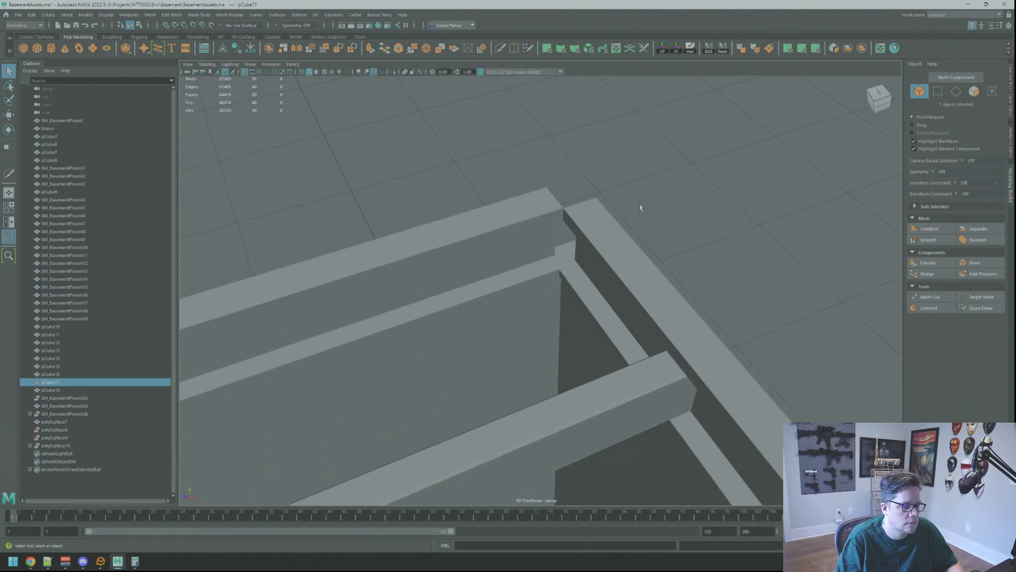
pyautogui.click(601, 226)
pyautogui.keyDown('shift'); pyautogui.click(554, 199); pyautogui.keyUp('shift')
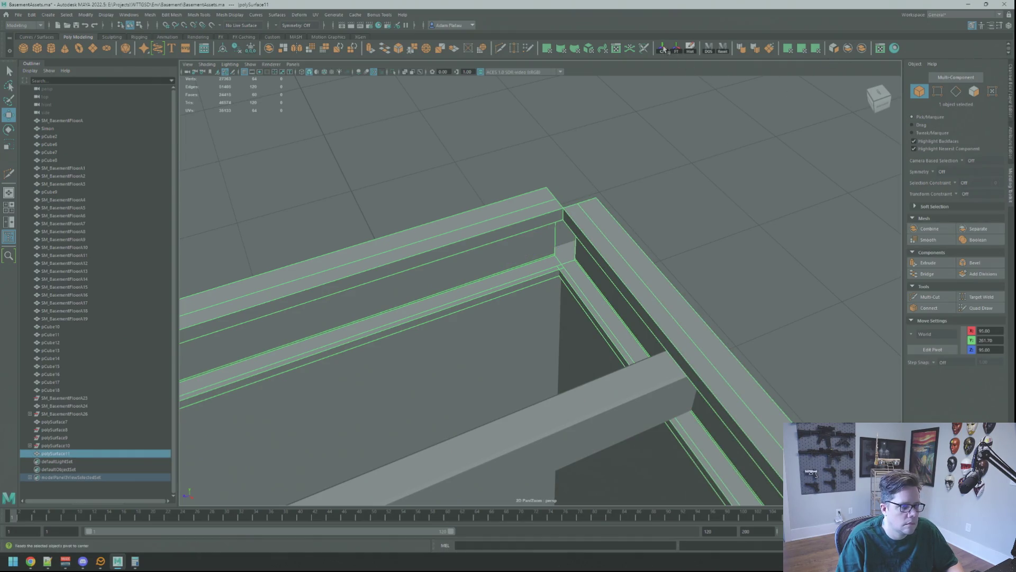
# - Isolate the combined ledger mesh and cut a new edge loop across the beam end near the corner
pyautogui.hotkey('ctrl', '1')
pyautogui.press('q')
pyautogui.press('F10')
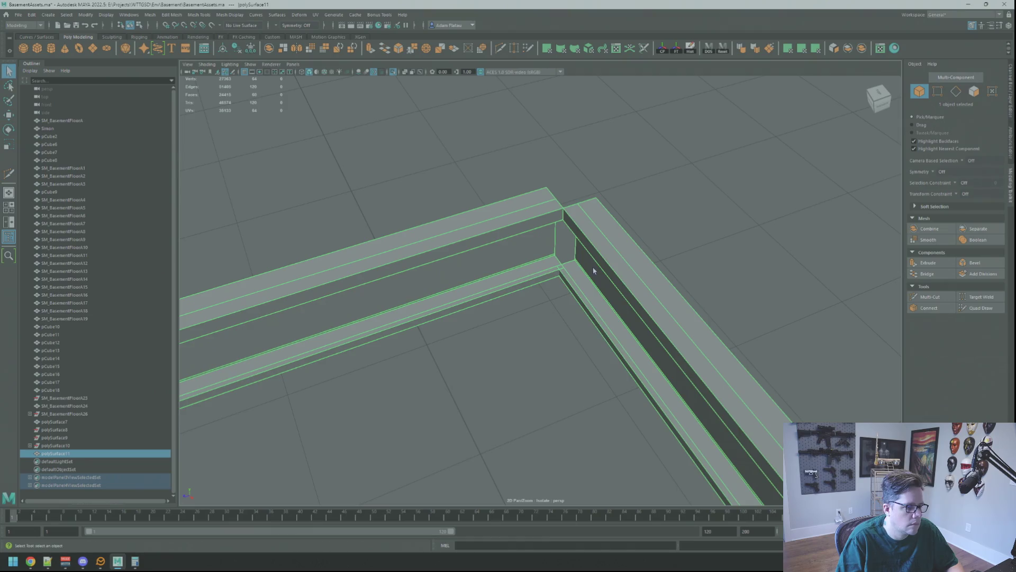
pyautogui.scroll(5, 563, 273)
pyautogui.moveTo(585, 249)
pyautogui.keyDown('alt'); pyautogui.mouseDown()
pyautogui.moveTo(548, 230)
pyautogui.moveTo(569, 231)
pyautogui.moveTo(526, 200)
pyautogui.moveTo(491, 235)
pyautogui.moveTo(503, 224)
pyautogui.moveTo(531, 239)
pyautogui.moveTo(569, 237)
pyautogui.moveTo(582, 194)
pyautogui.moveTo(589, 338)
pyautogui.moveTo(543, 224)
pyautogui.moveTo(583, 256)
pyautogui.moveTo(581, 268)
pyautogui.moveTo(561, 227)
pyautogui.mouseUp(); pyautogui.keyUp('alt')
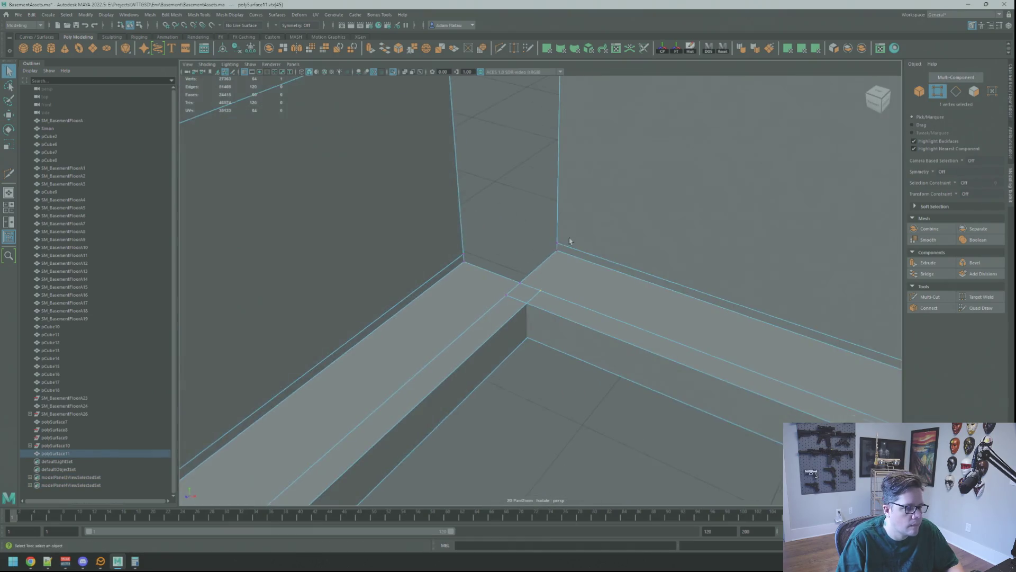
pyautogui.keyDown('shift'); pyautogui.moveTo(561, 227); pyautogui.dragTo(558, 224, button='right'); pyautogui.keyUp('shift')
pyautogui.press('q')
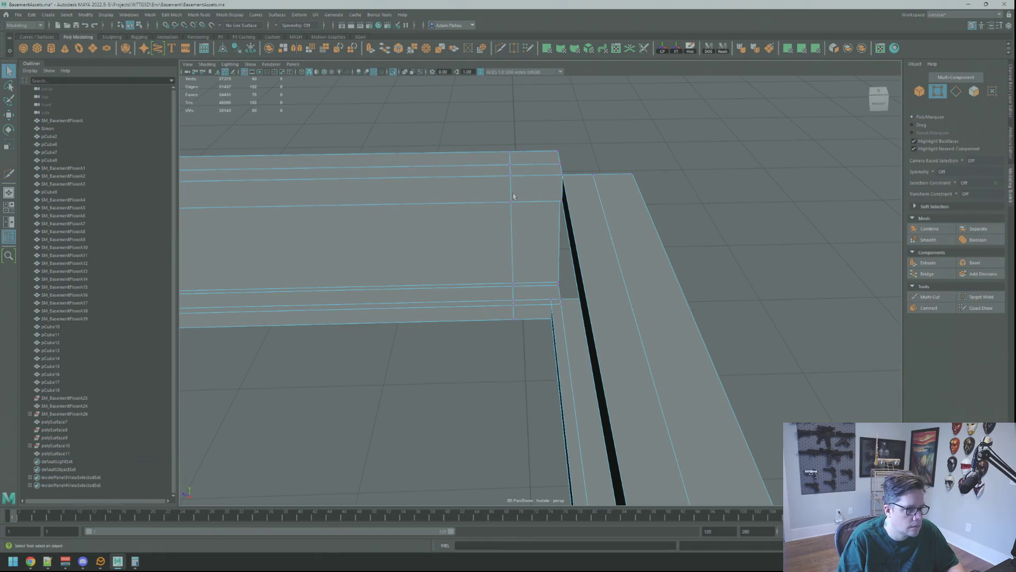
# - Align the new loop's vertices to the source depth with DOS Tools Vertex Pusher Move To Z
pyautogui.click(548, 300)
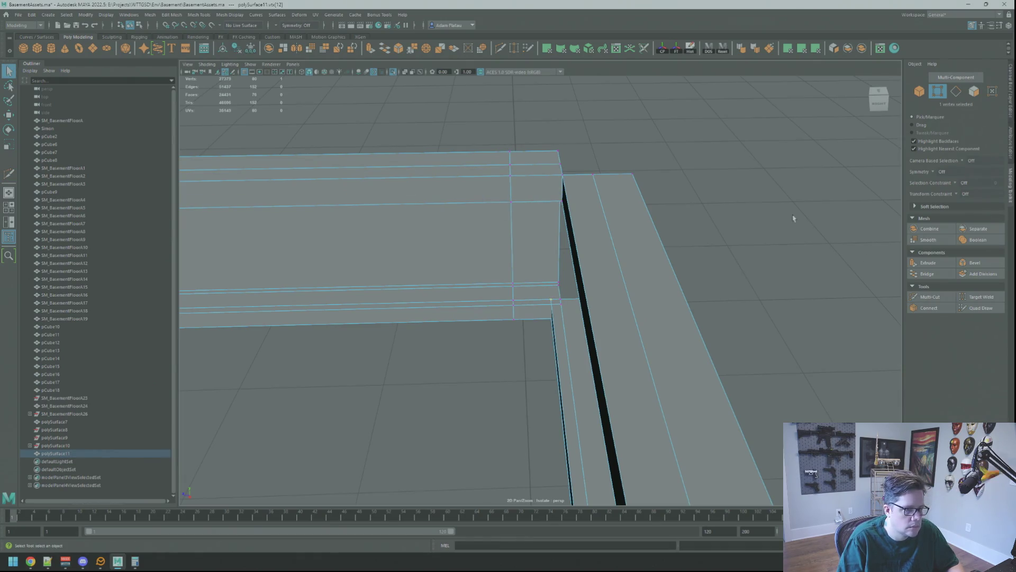
pyautogui.click(710, 52)
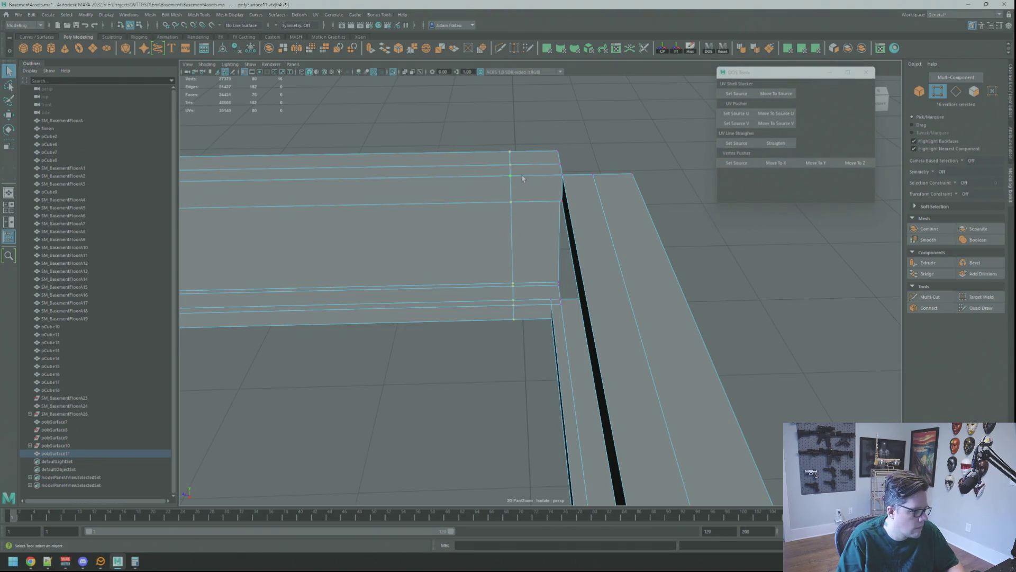
pyautogui.click(845, 163)
# - Cut a second edge loop across the other beam and select its vertical vertex loop for alignment
pyautogui.moveTo(688, 227)
pyautogui.keyDown('alt'); pyautogui.mouseDown()
pyautogui.moveTo(637, 256)
pyautogui.moveTo(598, 236)
pyautogui.moveTo(650, 229)
pyautogui.moveTo(560, 193)
pyautogui.moveTo(557, 215)
pyautogui.moveTo(592, 225)
pyautogui.mouseUp(); pyautogui.keyUp('alt')
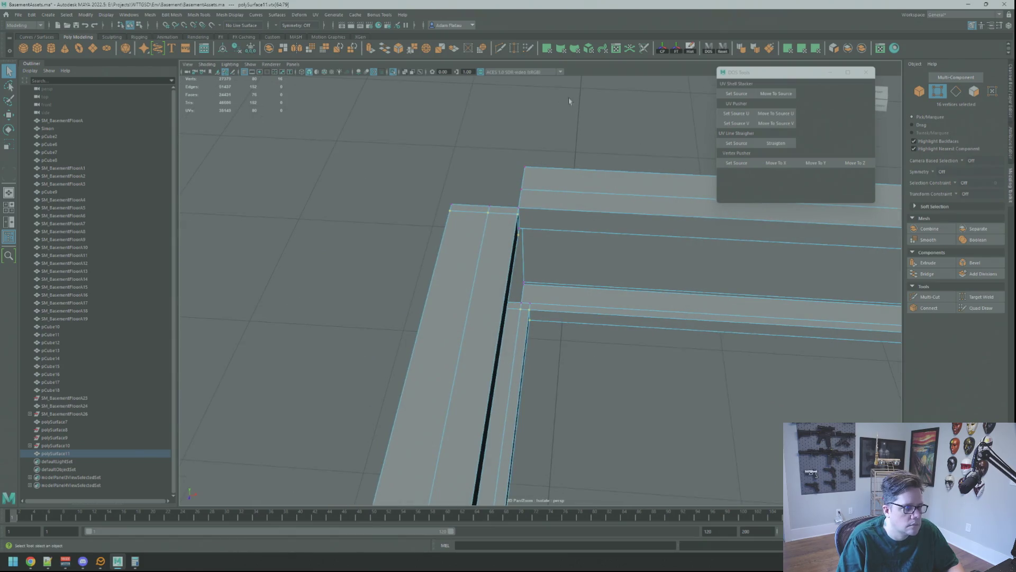
pyautogui.keyDown('ctrl'); pyautogui.click(562, 231); pyautogui.keyUp('ctrl')
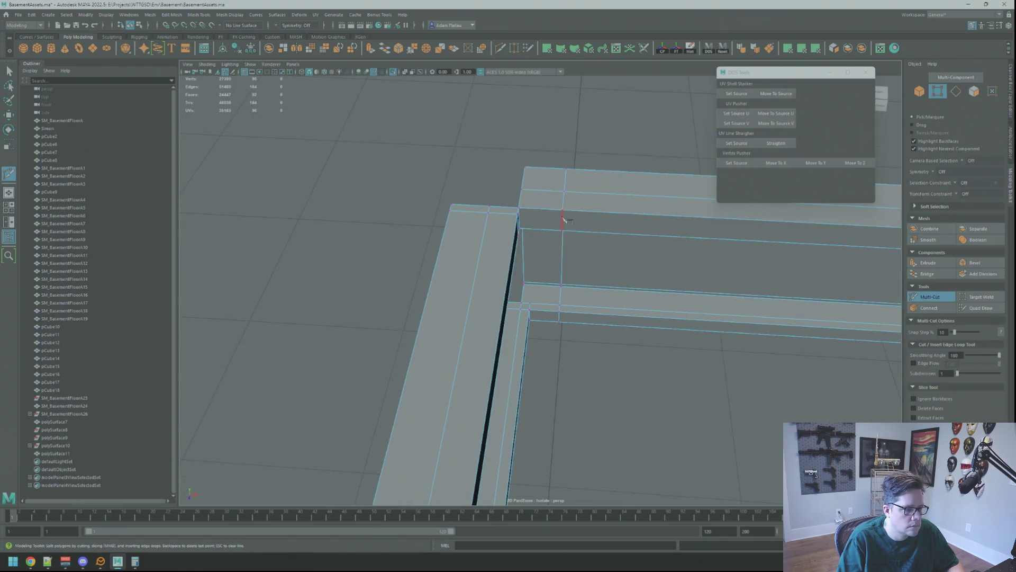
pyautogui.rightClick(556, 217)
pyautogui.click(530, 304)
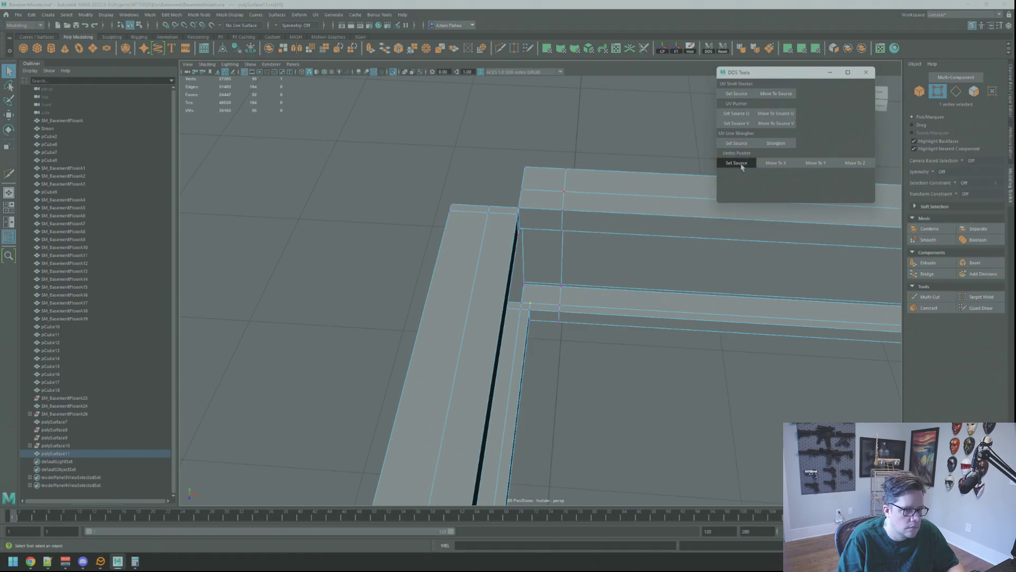
pyautogui.doubleClick(565, 283)
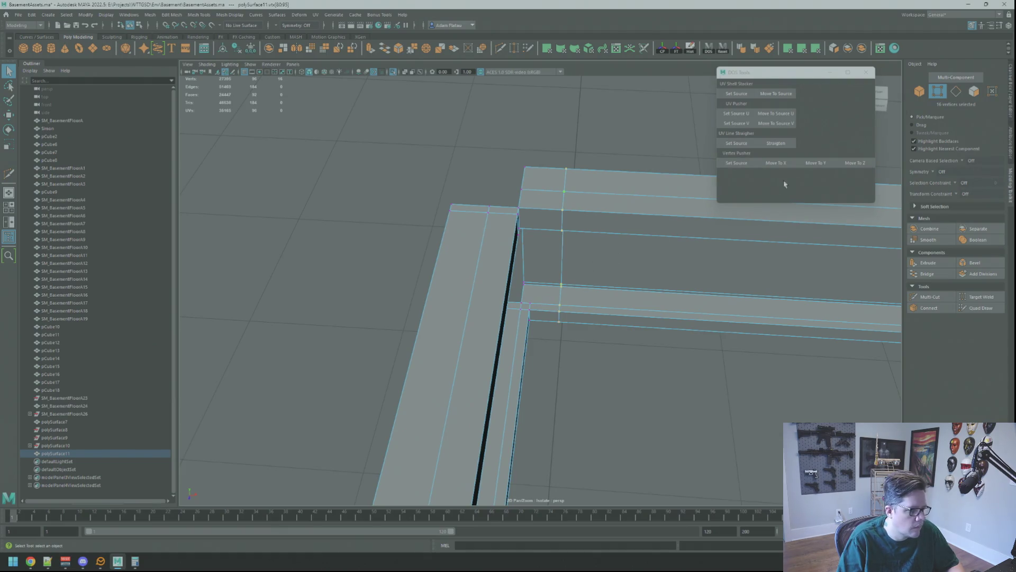
pyautogui.moveTo(672, 227)
pyautogui.keyDown('alt'); pyautogui.mouseDown()
pyautogui.moveTo(590, 249)
pyautogui.moveTo(529, 245)
pyautogui.moveTo(523, 278)
pyautogui.moveTo(525, 252)
pyautogui.mouseUp(); pyautogui.keyUp('alt')
# - Delete the overlapping faces around the top of the ledger corner, including the diamond-shaped face
pyautogui.rightClick(525, 252)
pyautogui.moveTo(528, 259); pyautogui.dragTo(525, 274, button='right')
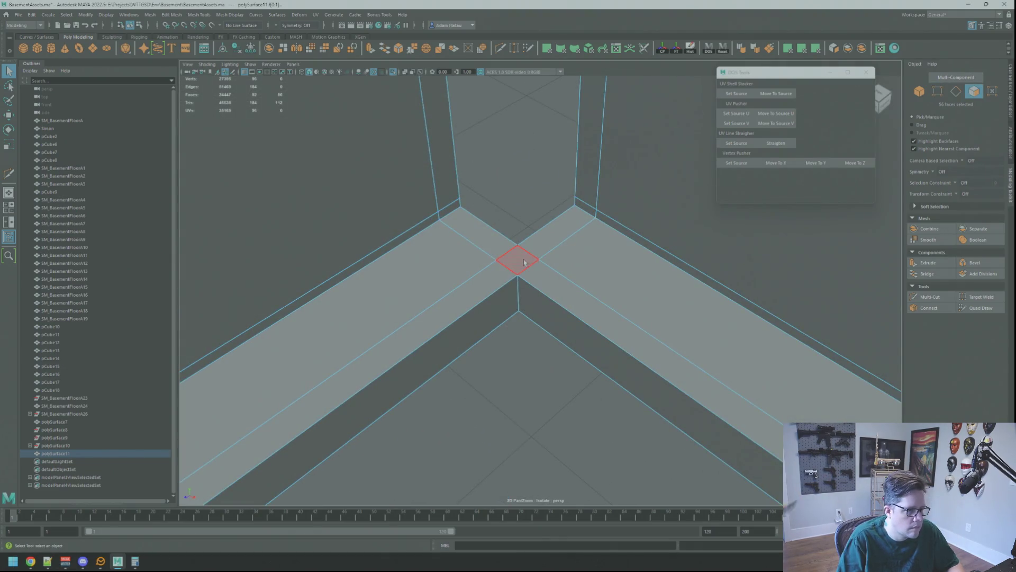
pyautogui.press('Delete')
pyautogui.click(518, 269)
pyautogui.press('Delete')
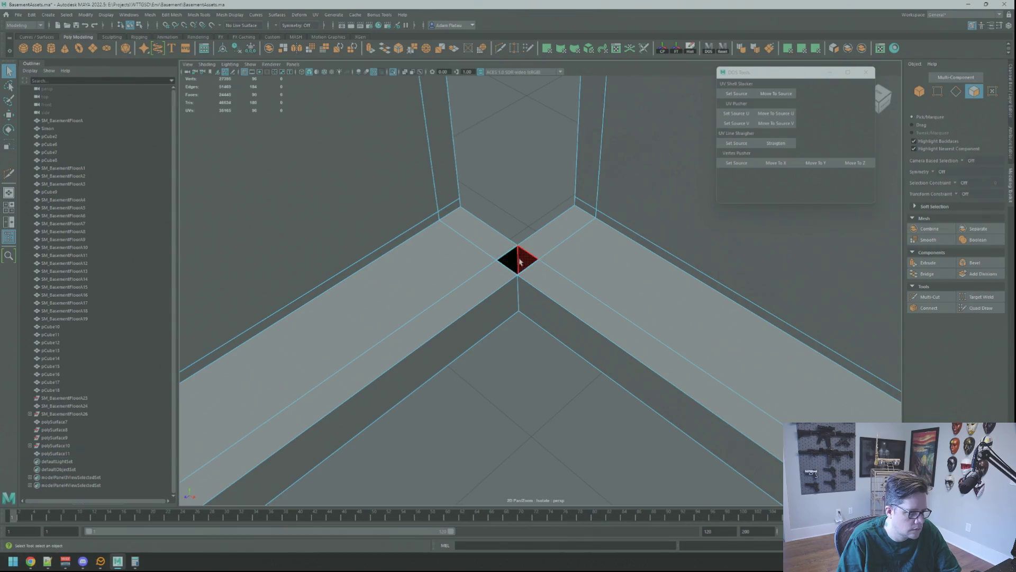
pyautogui.keyDown('alt'); pyautogui.moveTo(553, 231); pyautogui.dragTo(512, 334); pyautogui.keyUp('alt')
pyautogui.click(512, 333)
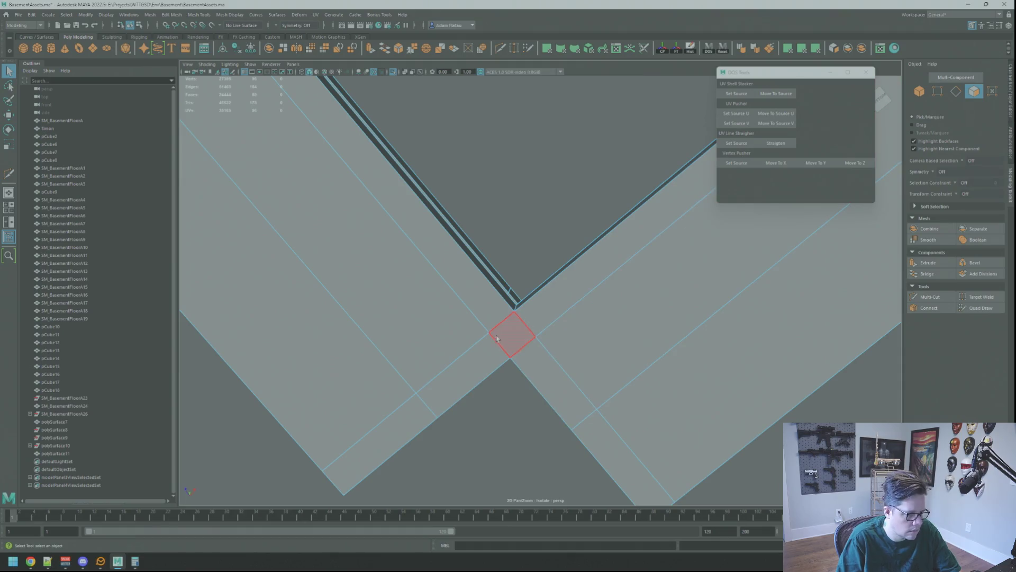
pyautogui.press('Delete')
pyautogui.keyDown('alt'); pyautogui.moveTo(513, 339); pyautogui.dragTo(543, 373); pyautogui.keyUp('alt')
pyautogui.click(542, 372)
pyautogui.press('Delete')
pyautogui.click(586, 352)
pyautogui.press('Delete')
pyautogui.click(551, 340)
pyautogui.press('Delete')
pyautogui.click(571, 342)
pyautogui.press('Delete')
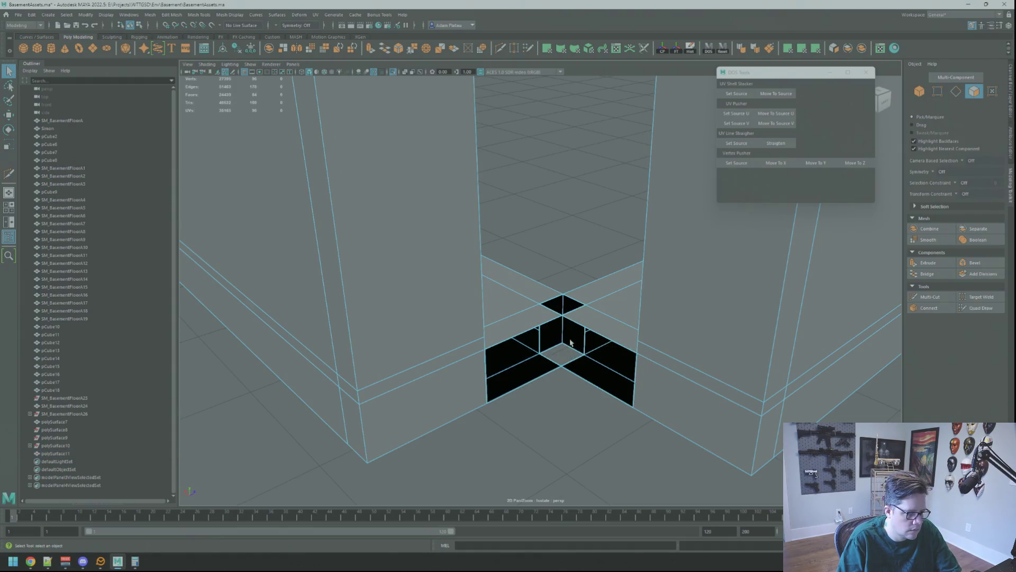
pyautogui.press('Delete')
# - From below, delete the floor, tall vertical, top, sliver and strip faces at the corner
pyautogui.moveTo(570, 360)
pyautogui.keyDown('alt'); pyautogui.mouseDown()
pyautogui.moveTo(581, 288)
pyautogui.moveTo(538, 295)
pyautogui.mouseUp(); pyautogui.keyUp('alt')
pyautogui.click(489, 325)
pyautogui.press('Delete')
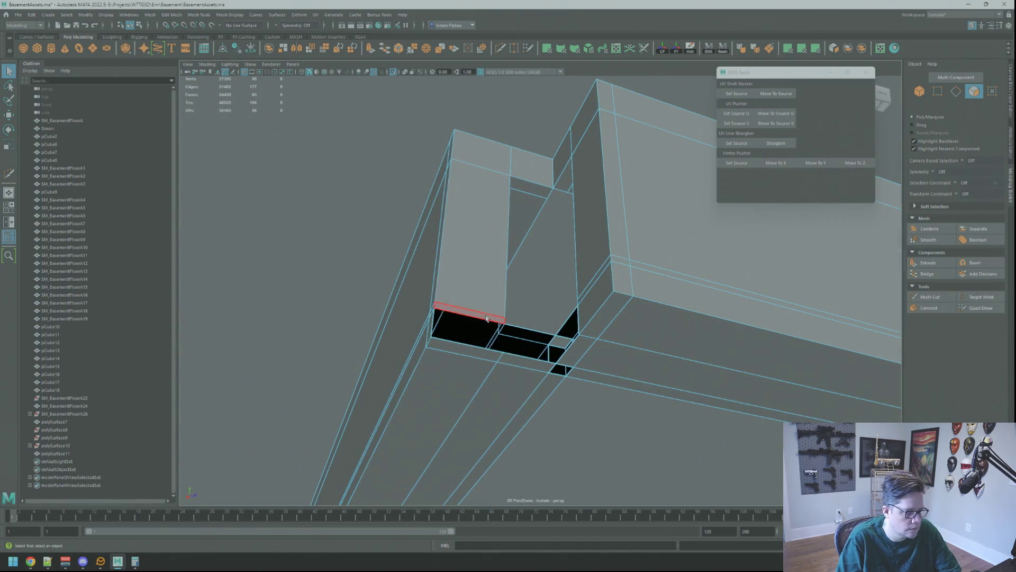
pyautogui.click(471, 233)
pyautogui.press('Delete')
pyautogui.click(522, 160)
pyautogui.press('Delete')
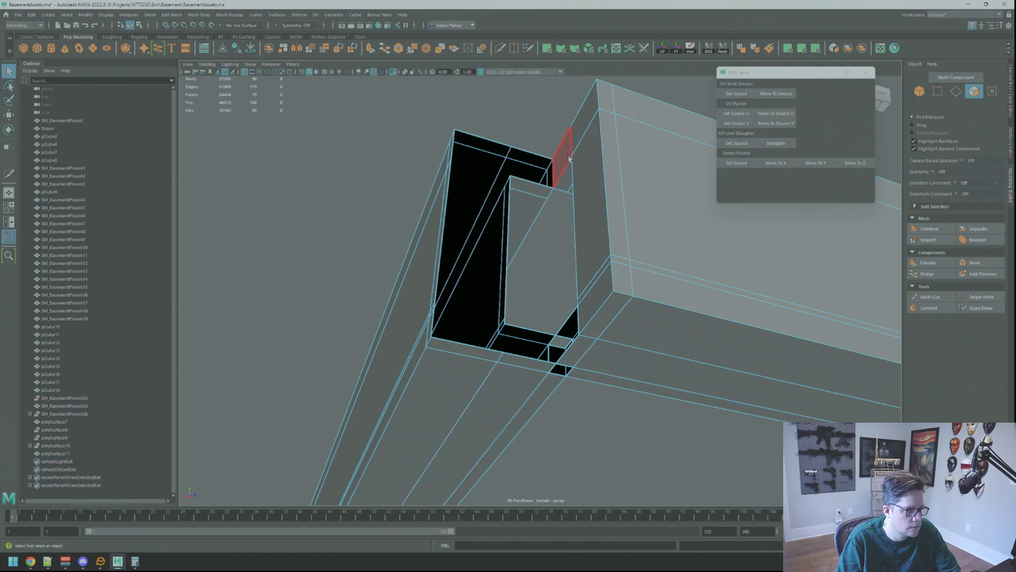
pyautogui.click(556, 147)
pyautogui.press('Delete')
pyautogui.click(587, 151)
pyautogui.press('Delete')
pyautogui.click(591, 121)
pyautogui.press('Delete')
pyautogui.click(585, 260)
pyautogui.press('Delete')
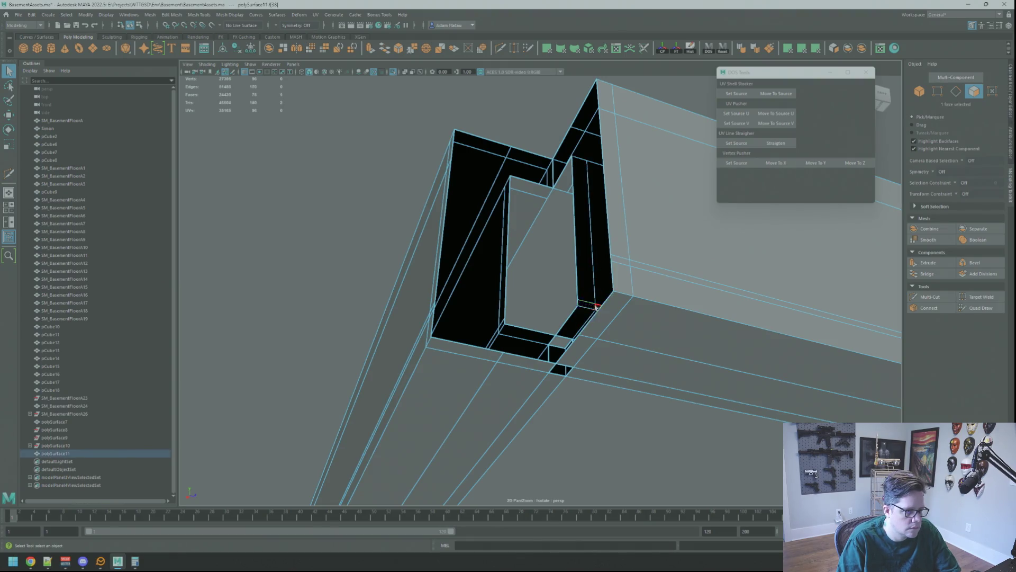
pyautogui.click(581, 244)
pyautogui.press('Delete')
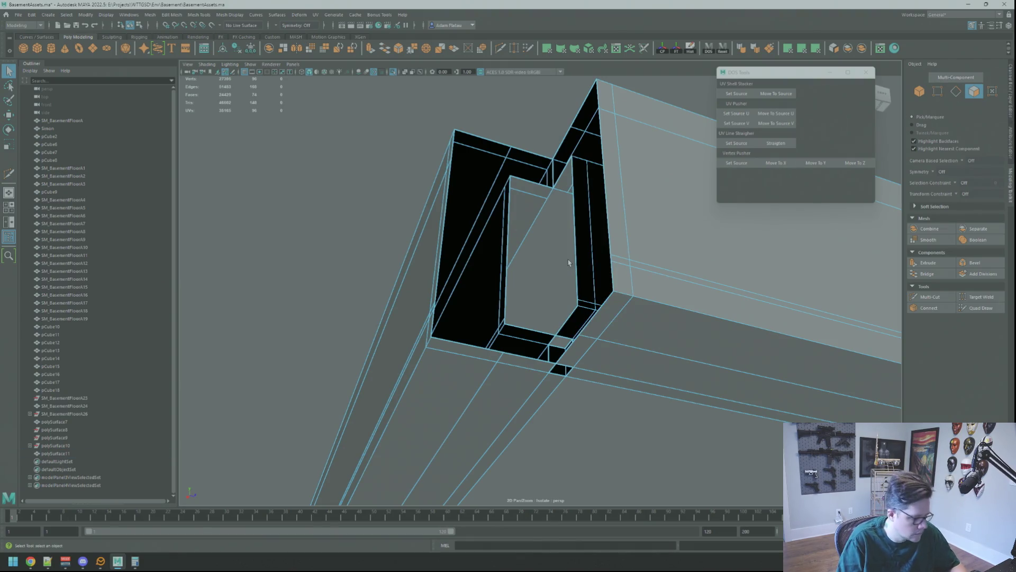
# - Merge the corner vertices so the two ledger beams form one continuous mesh
pyautogui.press('space')
pyautogui.keyDown('alt'); pyautogui.moveTo(688, 186); pyautogui.dragTo(661, 201); pyautogui.keyUp('alt')
pyautogui.press('space')
pyautogui.moveTo(517, 261)
pyautogui.keyDown('alt'); pyautogui.mouseDown()
pyautogui.moveTo(582, 292)
pyautogui.moveTo(522, 317)
pyautogui.moveTo(546, 246)
pyautogui.mouseUp(); pyautogui.keyUp('alt')
pyautogui.moveTo(545, 246); pyautogui.dragTo(508, 243, button='right')
pyautogui.click(551, 345)
pyautogui.press('f')
pyautogui.keyDown('alt'); pyautogui.moveTo(551, 344); pyautogui.dragTo(534, 286); pyautogui.keyUp('alt')
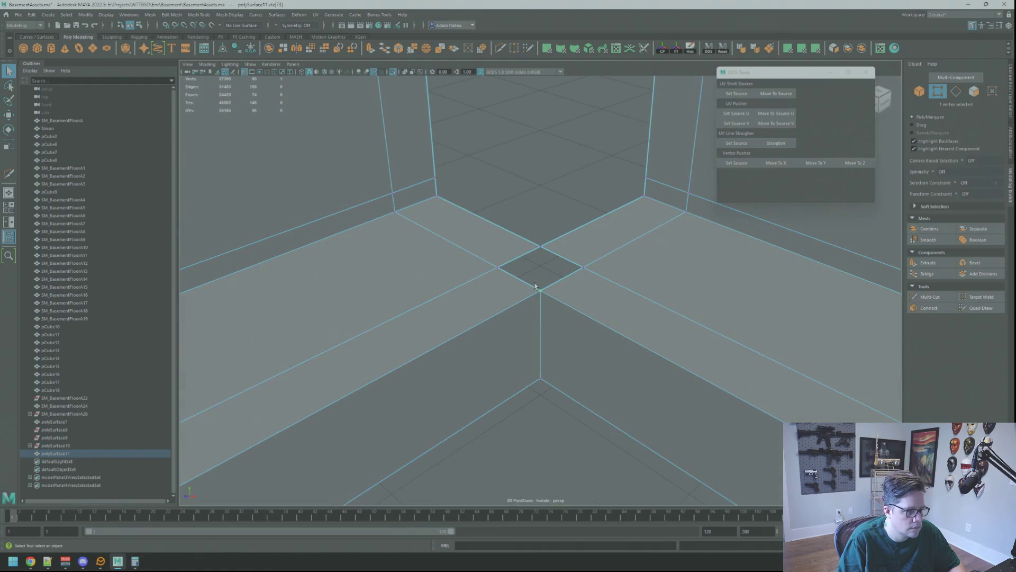
pyautogui.keyDown('shift'); pyautogui.moveTo(541, 306); pyautogui.dragTo(564, 242, button='right'); pyautogui.keyUp('shift')
pyautogui.moveTo(564, 242)
pyautogui.keyDown('alt'); pyautogui.mouseDown()
pyautogui.moveTo(535, 348)
pyautogui.moveTo(551, 288)
pyautogui.moveTo(537, 323)
pyautogui.mouseUp(); pyautogui.keyUp('alt')
pyautogui.moveTo(566, 329)
pyautogui.keyDown('shift'); pyautogui.mouseDown(button='right')
pyautogui.moveTo(590, 329)
pyautogui.moveTo(563, 334)
pyautogui.mouseUp(button='right'); pyautogui.keyUp('shift')
pyautogui.moveTo(563, 333)
pyautogui.keyDown('alt'); pyautogui.mouseDown()
pyautogui.moveTo(568, 317)
pyautogui.moveTo(530, 336)
pyautogui.moveTo(552, 281)
pyautogui.mouseUp(); pyautogui.keyUp('alt')
pyautogui.moveTo(551, 281); pyautogui.dragTo(548, 249, button='right')
# - Harden the vertical corner edge and return to object mode
pyautogui.click(540, 244)
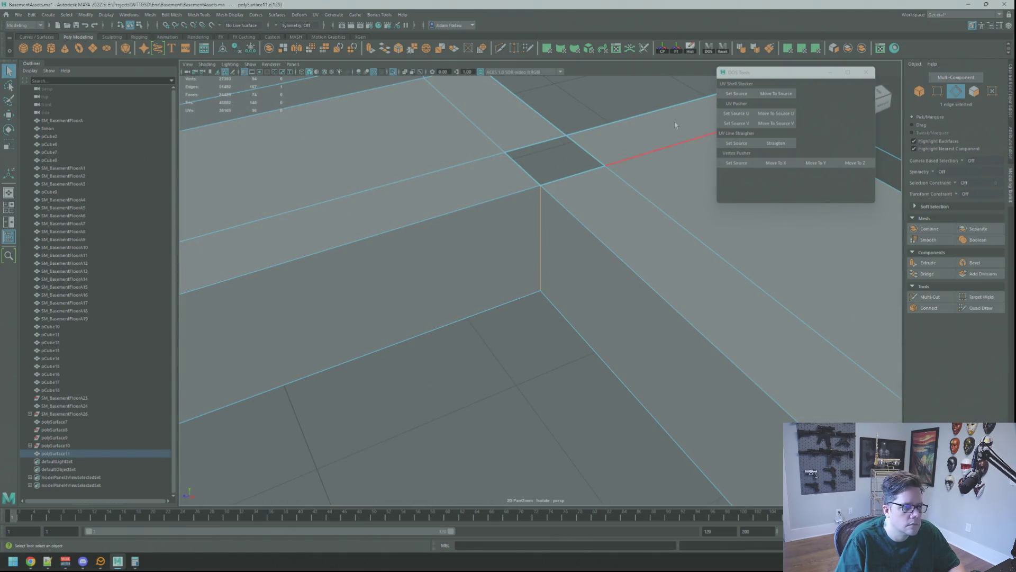
pyautogui.click(771, 48)
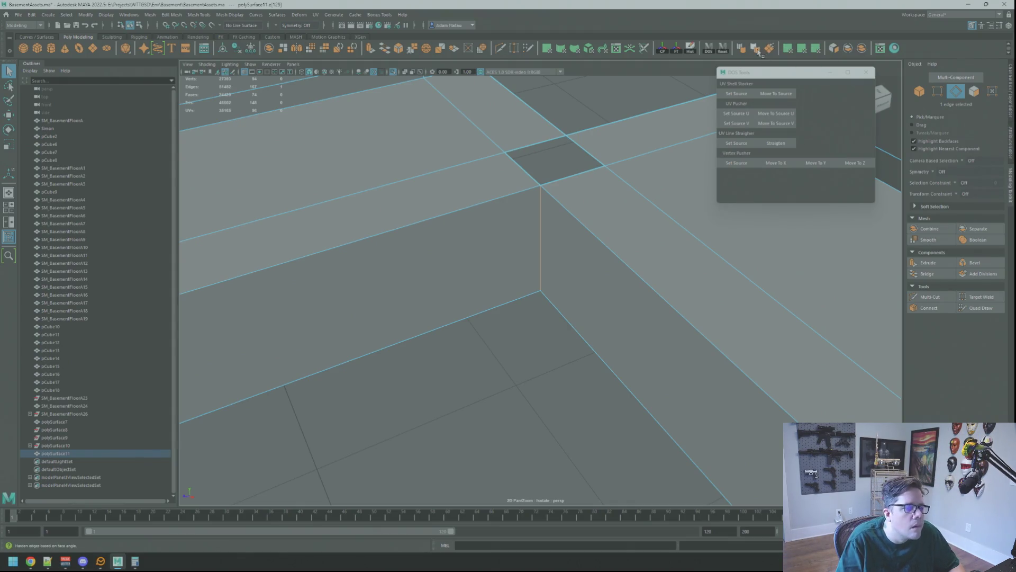
pyautogui.press('F8')
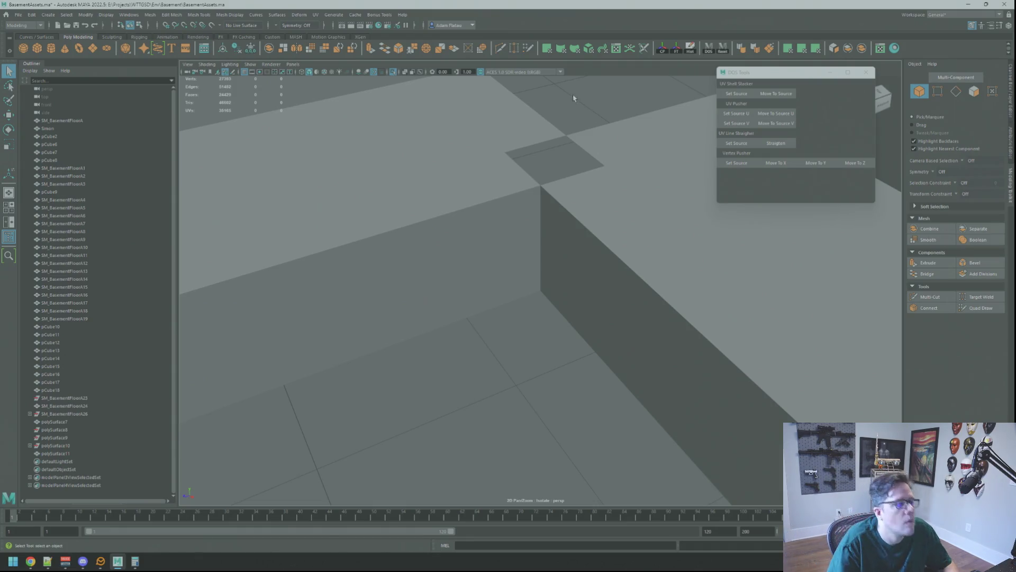
# - Select the room corner vertices and merge them
pyautogui.moveTo(601, 189)
pyautogui.keyDown('alt'); pyautogui.mouseDown()
pyautogui.moveTo(501, 199)
pyautogui.moveTo(560, 272)
pyautogui.mouseUp(); pyautogui.keyUp('alt')
pyautogui.click(550, 278)
pyautogui.press('F9')
pyautogui.click(536, 287)
pyautogui.click(536, 287)
pyautogui.press('f')
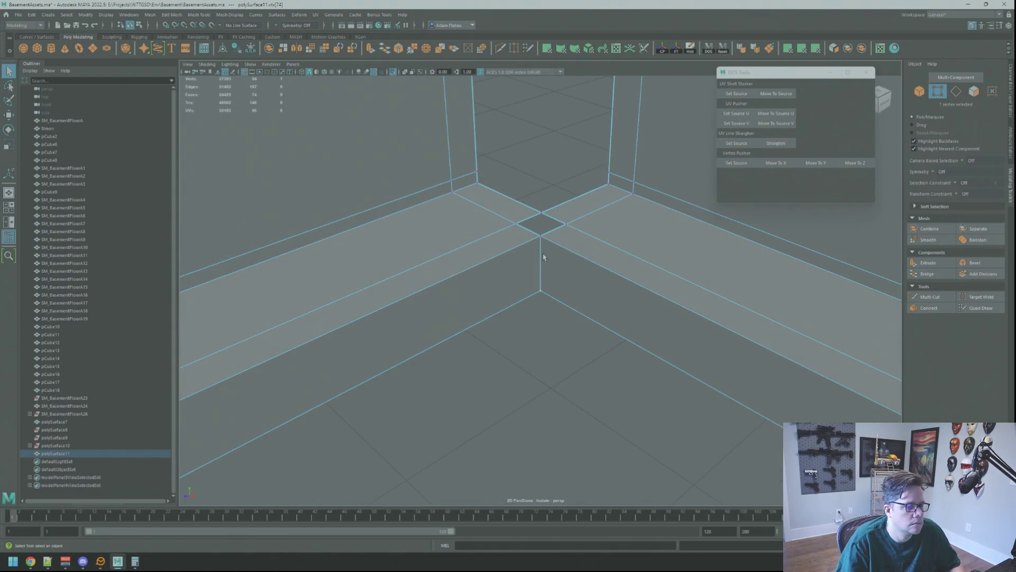
pyautogui.moveTo(550, 327)
pyautogui.keyDown('alt'); pyautogui.mouseDown()
pyautogui.moveTo(545, 318)
pyautogui.moveTo(546, 335)
pyautogui.moveTo(533, 325)
pyautogui.moveTo(537, 267)
pyautogui.mouseUp(); pyautogui.keyUp('alt')
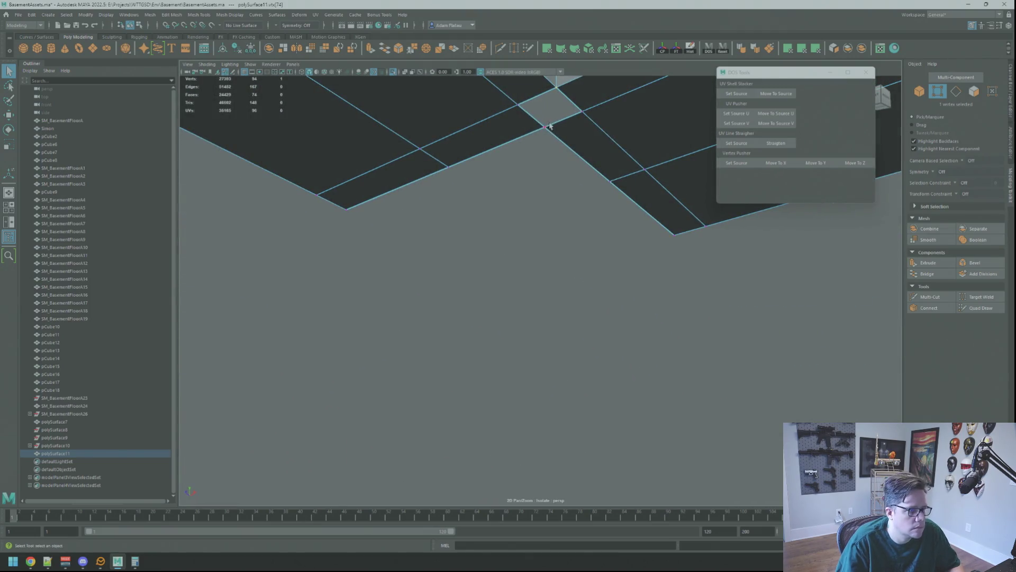
pyautogui.keyDown('shift'); pyautogui.moveTo(553, 151); pyautogui.dragTo(551, 125, button='right'); pyautogui.keyUp('shift')
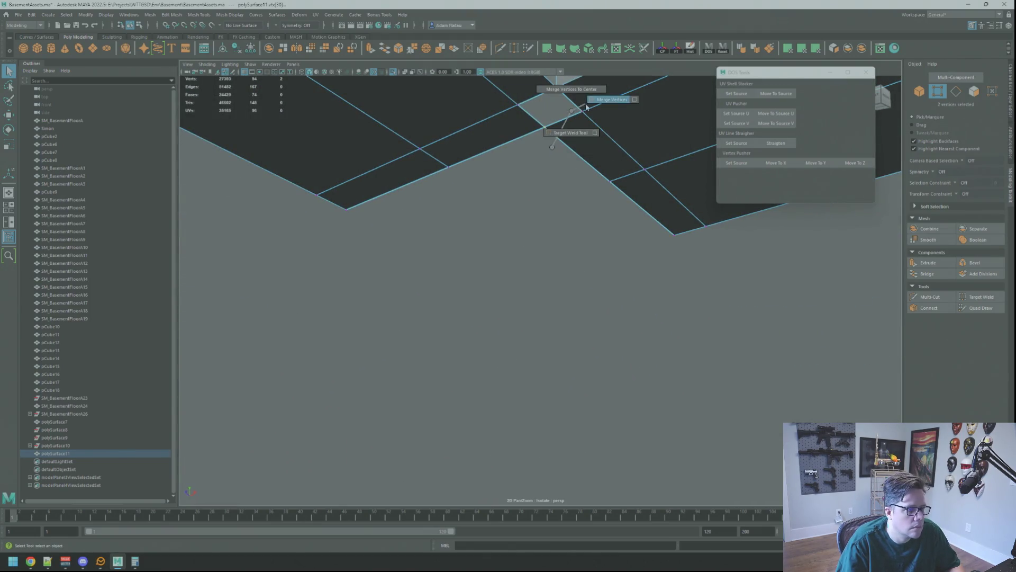
pyautogui.keyDown('alt'); pyautogui.moveTo(564, 185); pyautogui.dragTo(517, 212); pyautogui.keyUp('alt')
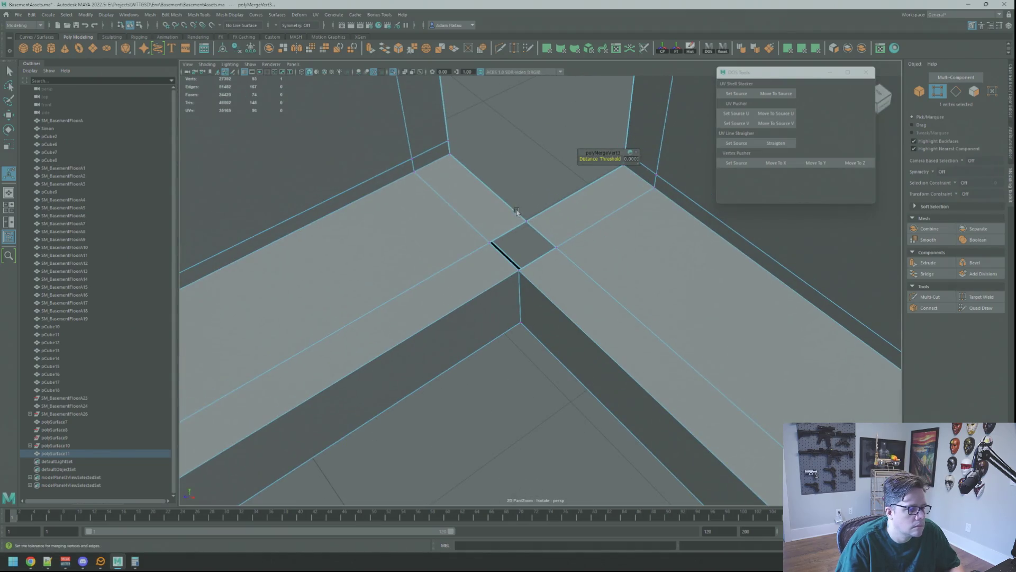
pyautogui.press('f')
pyautogui.scroll(-5, 532, 228)
pyautogui.scroll(5, 535, 228)
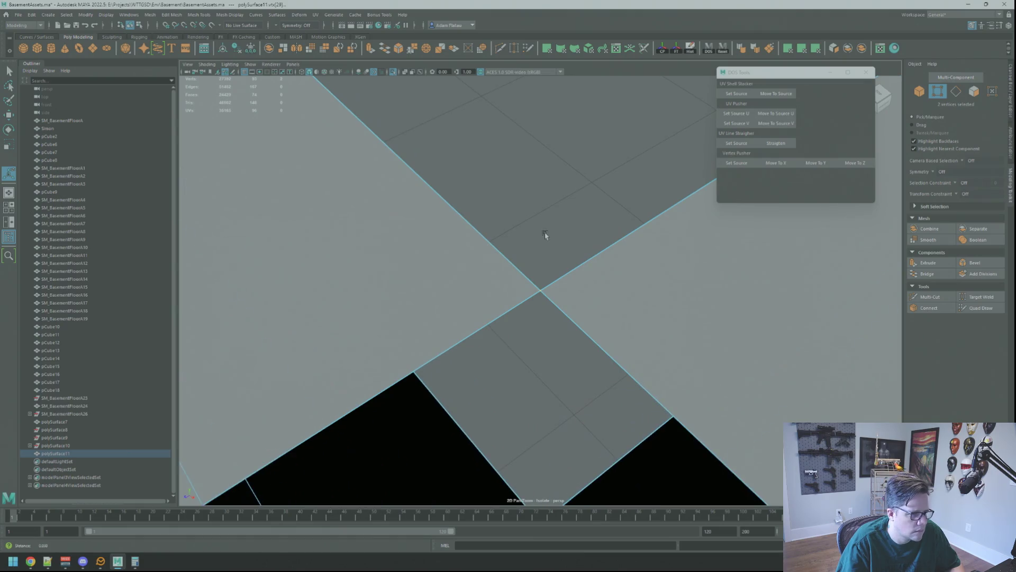
# - Merge the next pairs of corner vertices from side and top-down views
pyautogui.keyDown('shift'); pyautogui.moveTo(545, 234); pyautogui.dragTo(544, 233, button='right'); pyautogui.keyUp('shift')
pyautogui.moveTo(544, 233)
pyautogui.keyDown('alt'); pyautogui.mouseDown()
pyautogui.moveTo(512, 229)
pyautogui.moveTo(531, 198)
pyautogui.moveTo(525, 307)
pyautogui.moveTo(514, 226)
pyautogui.mouseUp(); pyautogui.keyUp('alt')
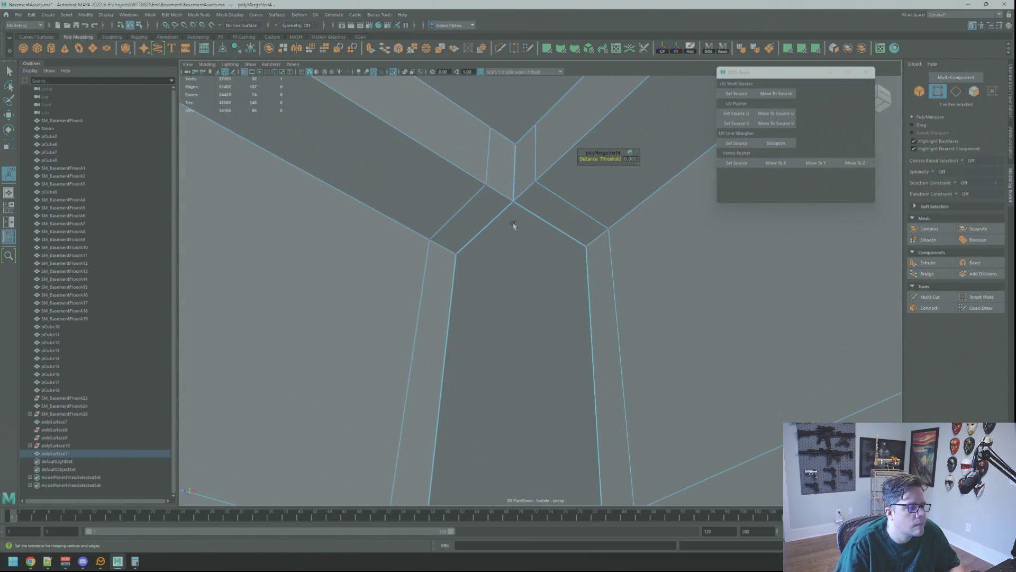
pyautogui.keyDown('shift'); pyautogui.moveTo(516, 217); pyautogui.dragTo(517, 216, button='right'); pyautogui.keyUp('shift')
pyautogui.keyDown('alt'); pyautogui.moveTo(517, 216); pyautogui.dragTo(523, 308); pyautogui.keyUp('alt')
pyautogui.keyDown('shift'); pyautogui.moveTo(532, 320); pyautogui.dragTo(532, 319, button='right'); pyautogui.keyUp('shift')
pyautogui.moveTo(532, 319)
pyautogui.keyDown('alt'); pyautogui.mouseDown()
pyautogui.moveTo(535, 227)
pyautogui.moveTo(555, 237)
pyautogui.mouseUp(); pyautogui.keyUp('alt')
pyautogui.moveTo(554, 236); pyautogui.dragTo(555, 221, button='right')
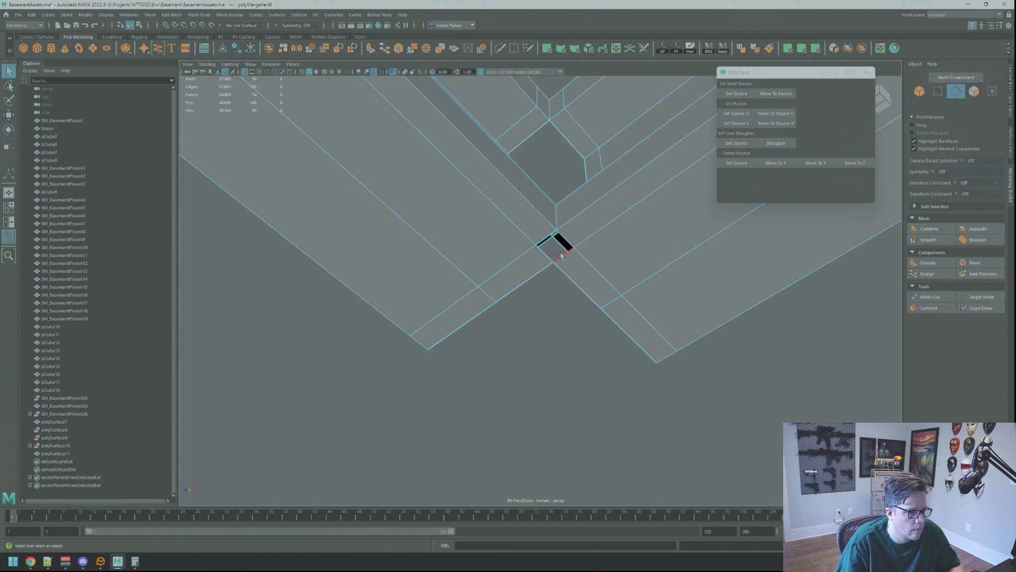
pyautogui.moveTo(563, 257)
pyautogui.mouseDown(button='right')
pyautogui.moveTo(574, 250)
pyautogui.moveTo(551, 252)
pyautogui.mouseUp(button='right')
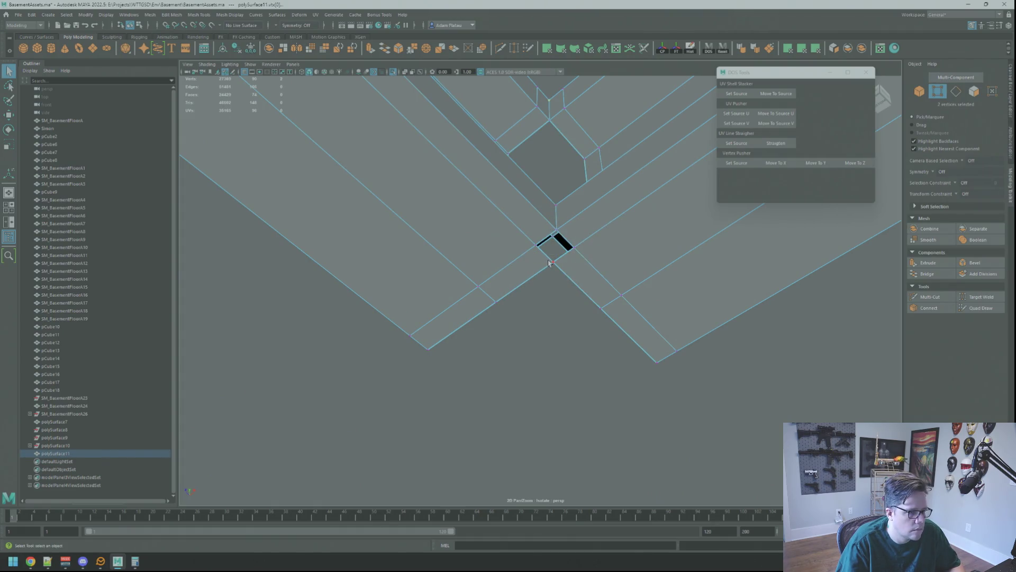
pyautogui.press('f')
pyautogui.keyDown('alt'); pyautogui.moveTo(562, 261); pyautogui.dragTo(539, 270); pyautogui.keyUp('alt')
pyautogui.moveTo(545, 313)
pyautogui.keyDown('alt'); pyautogui.mouseDown()
pyautogui.moveTo(522, 277)
pyautogui.moveTo(595, 192)
pyautogui.moveTo(555, 227)
pyautogui.mouseUp(); pyautogui.keyUp('alt')
pyautogui.moveTo(556, 227)
pyautogui.keyDown('alt'); pyautogui.mouseDown(button='right')
pyautogui.moveTo(585, 240)
pyautogui.moveTo(558, 229)
pyautogui.moveTo(529, 243)
pyautogui.mouseUp(button='right'); pyautogui.keyUp('alt')
pyautogui.keyDown('alt'); pyautogui.moveTo(529, 243); pyautogui.dragTo(567, 290); pyautogui.keyUp('alt')
# - Merge the remaining selected corner vertices and inspect the black hole faces left in the gap
pyautogui.keyDown('shift'); pyautogui.moveTo(577, 253); pyautogui.dragTo(575, 256, button='right'); pyautogui.keyUp('shift')
pyautogui.keyDown('alt'); pyautogui.moveTo(575, 256); pyautogui.dragTo(519, 261); pyautogui.keyUp('alt')
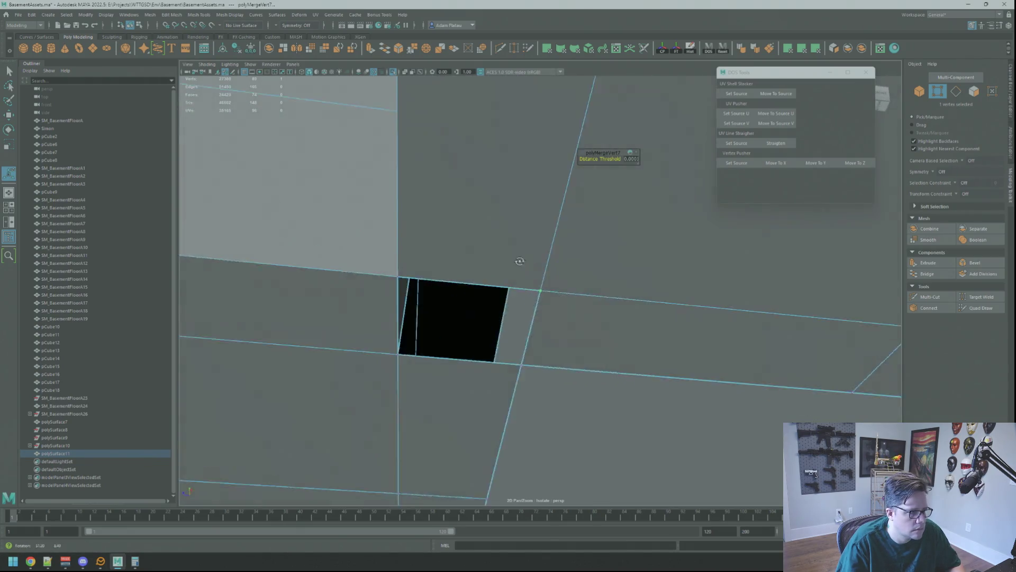
pyautogui.keyDown('alt'); pyautogui.moveTo(520, 261); pyautogui.dragTo(505, 263, button='middle'); pyautogui.keyUp('alt')
pyautogui.keyDown('shift'); pyautogui.moveTo(570, 217); pyautogui.dragTo(572, 219, button='right'); pyautogui.keyUp('shift')
pyautogui.moveTo(572, 219)
pyautogui.keyDown('alt'); pyautogui.mouseDown()
pyautogui.moveTo(497, 231)
pyautogui.moveTo(475, 211)
pyautogui.moveTo(464, 217)
pyautogui.moveTo(556, 251)
pyautogui.moveTo(408, 78)
pyautogui.moveTo(388, 243)
pyautogui.mouseUp(); pyautogui.keyUp('alt')
pyautogui.keyDown('alt'); pyautogui.moveTo(454, 254); pyautogui.dragTo(412, 266); pyautogui.keyUp('alt')
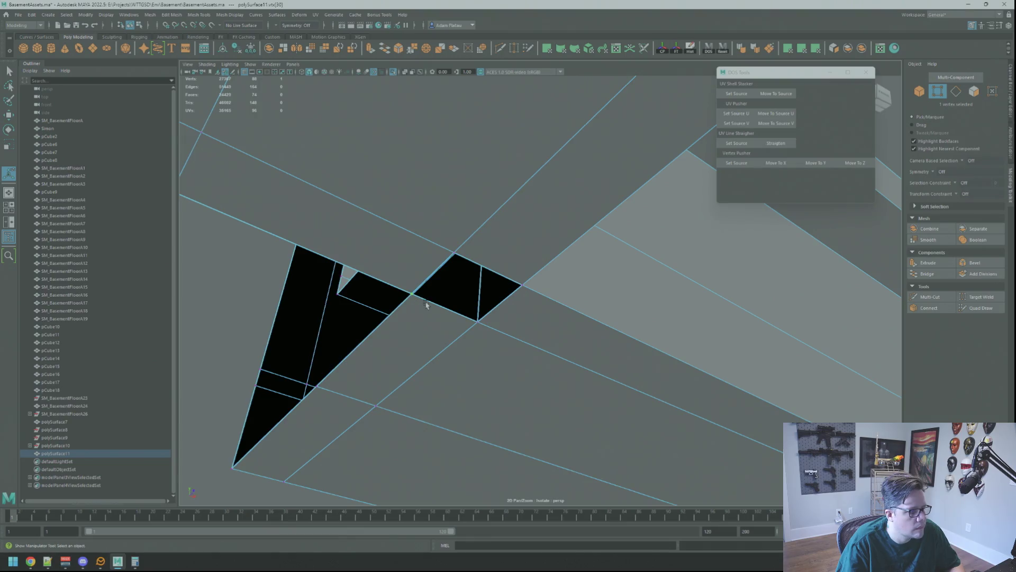
pyautogui.keyDown('alt'); pyautogui.moveTo(443, 297); pyautogui.dragTo(582, 344); pyautogui.keyUp('alt')
pyautogui.press('q')
pyautogui.press('F10')
# - Extrude the gap-bordering edge into the floor corner and merge its corner vertex pair
pyautogui.click(566, 343)
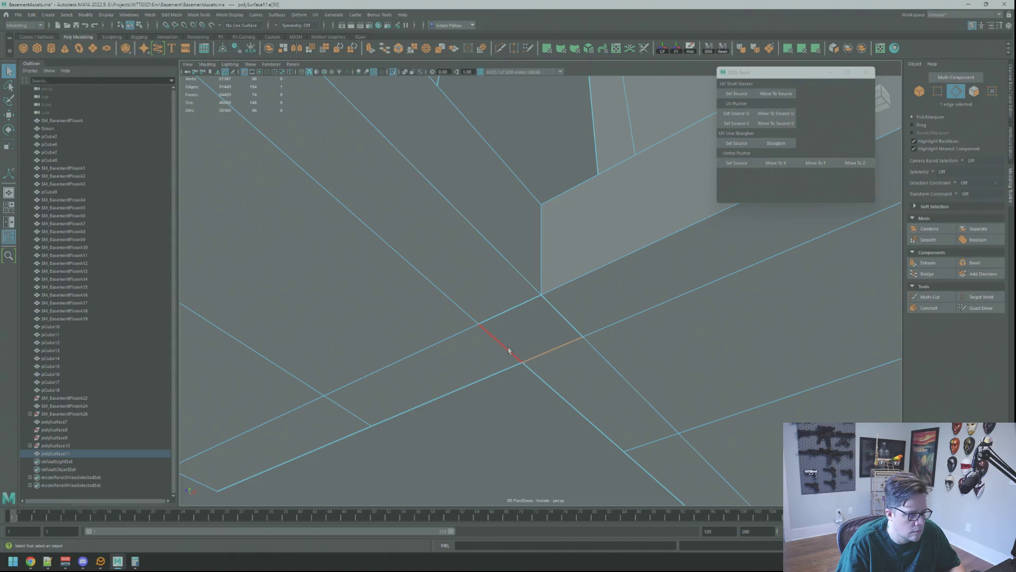
pyautogui.moveTo(516, 348)
pyautogui.mouseDown(button='right')
pyautogui.moveTo(524, 341)
pyautogui.moveTo(514, 338)
pyautogui.mouseUp(button='right')
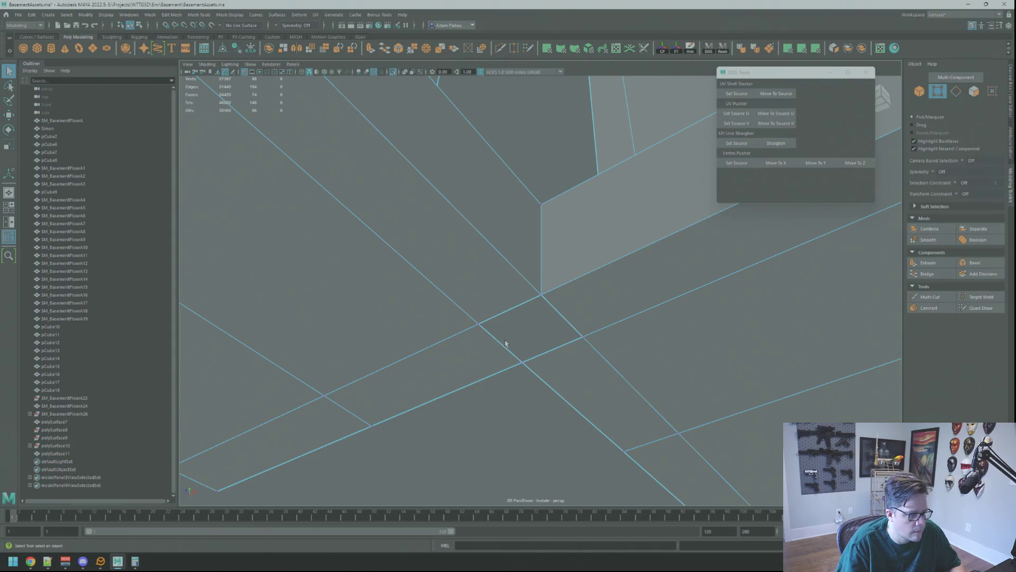
pyautogui.press('w')
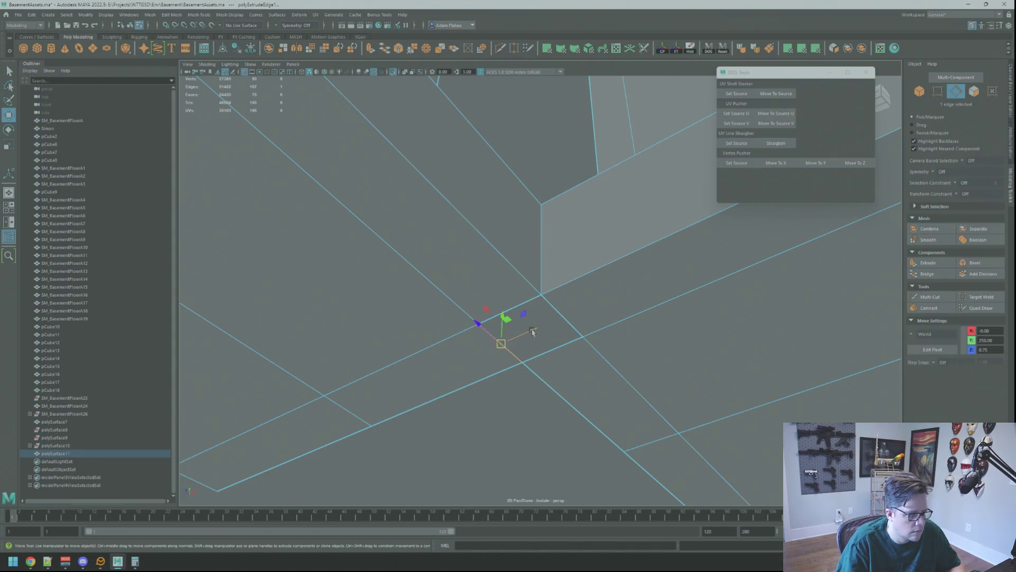
pyautogui.moveTo(582, 312); pyautogui.dragTo(538, 322)
pyautogui.moveTo(534, 318); pyautogui.dragTo(535, 288, button='right')
pyautogui.click(540, 295)
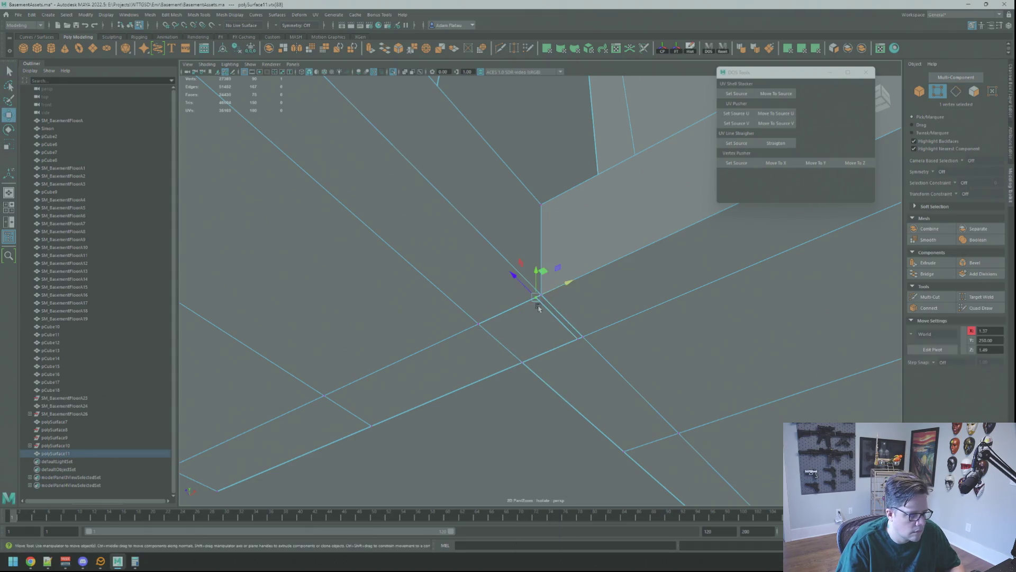
pyautogui.press('q')
pyautogui.click(582, 338)
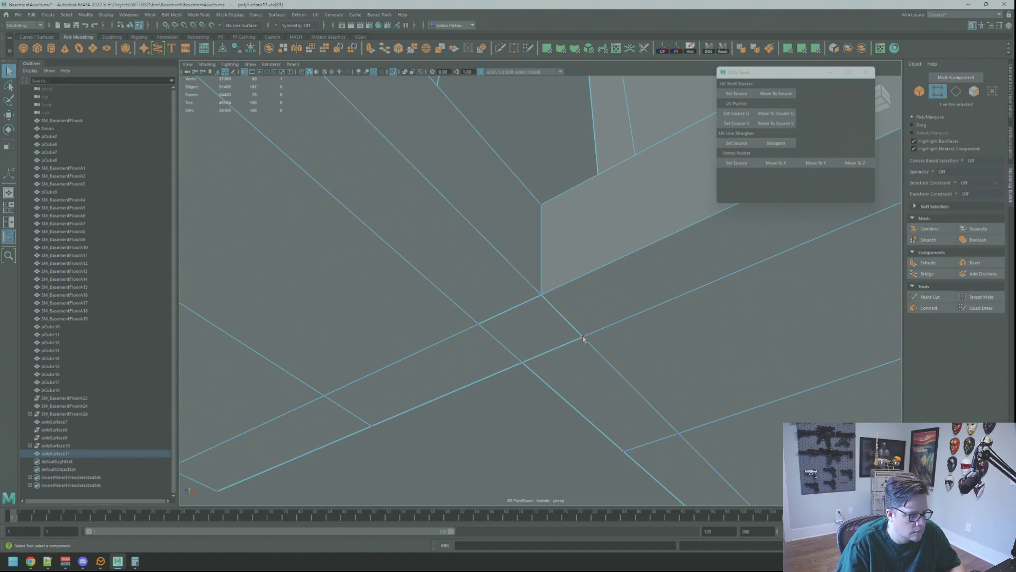
pyautogui.moveTo(584, 328)
pyautogui.keyDown('shift'); pyautogui.mouseDown(button='right')
pyautogui.moveTo(579, 307)
pyautogui.moveTo(603, 296)
pyautogui.moveTo(547, 301)
pyautogui.mouseUp(button='right'); pyautogui.keyUp('shift')
pyautogui.click(541, 295)
# - Merge the next corner vertex pair at the black wall corner
pyautogui.keyDown('alt'); pyautogui.moveTo(547, 302); pyautogui.dragTo(502, 313); pyautogui.keyUp('alt')
pyautogui.keyDown('alt'); pyautogui.moveTo(503, 312); pyautogui.dragTo(415, 324, button='right'); pyautogui.keyUp('alt')
pyautogui.moveTo(415, 324)
pyautogui.keyDown('alt'); pyautogui.mouseDown()
pyautogui.moveTo(526, 329)
pyautogui.moveTo(519, 313)
pyautogui.mouseUp(); pyautogui.keyUp('alt')
pyautogui.moveTo(519, 313)
pyautogui.keyDown('alt'); pyautogui.mouseDown(button='right')
pyautogui.moveTo(564, 325)
pyautogui.moveTo(494, 303)
pyautogui.moveTo(601, 313)
pyautogui.moveTo(576, 316)
pyautogui.mouseUp(button='right'); pyautogui.keyUp('alt')
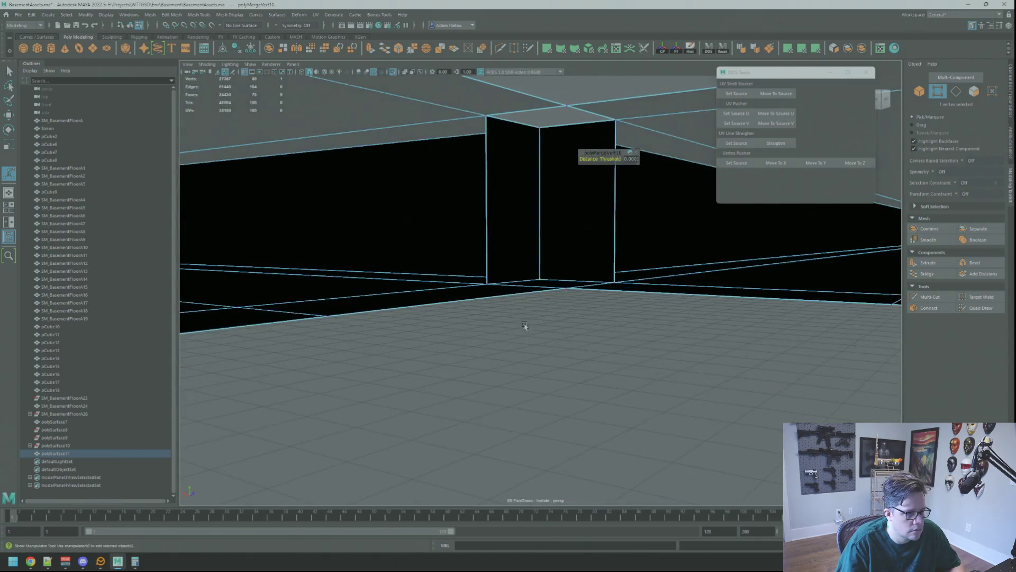
pyautogui.moveTo(575, 316)
pyautogui.keyDown('alt'); pyautogui.mouseDown()
pyautogui.moveTo(591, 300)
pyautogui.moveTo(594, 341)
pyautogui.moveTo(635, 355)
pyautogui.moveTo(619, 342)
pyautogui.mouseUp(); pyautogui.keyUp('alt')
pyautogui.moveTo(619, 341); pyautogui.dragTo(614, 323, button='right')
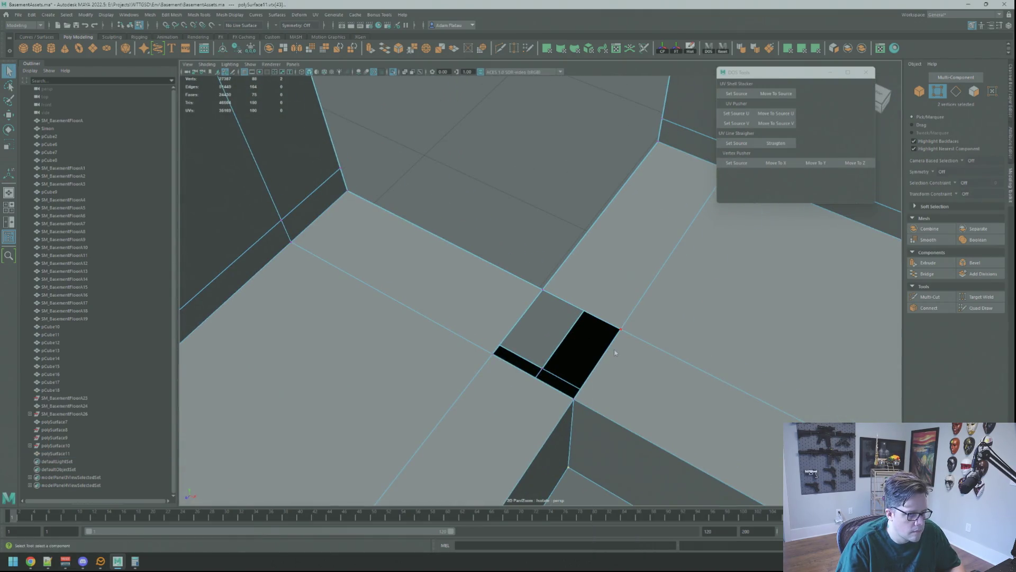
pyautogui.click(605, 354)
pyautogui.hotkey('ctrl', 'e')
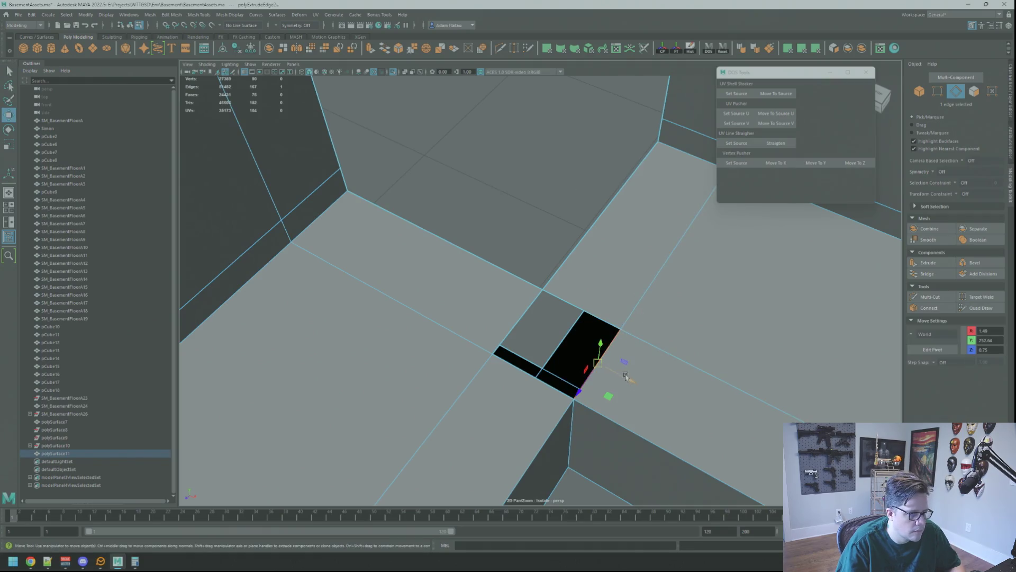
pyautogui.hotkey('ctrl', 'z')
pyautogui.press('F9')
pyautogui.click(539, 298)
pyautogui.keyDown('shift'); pyautogui.moveTo(549, 304); pyautogui.dragTo(565, 268, button='right'); pyautogui.keyUp('shift')
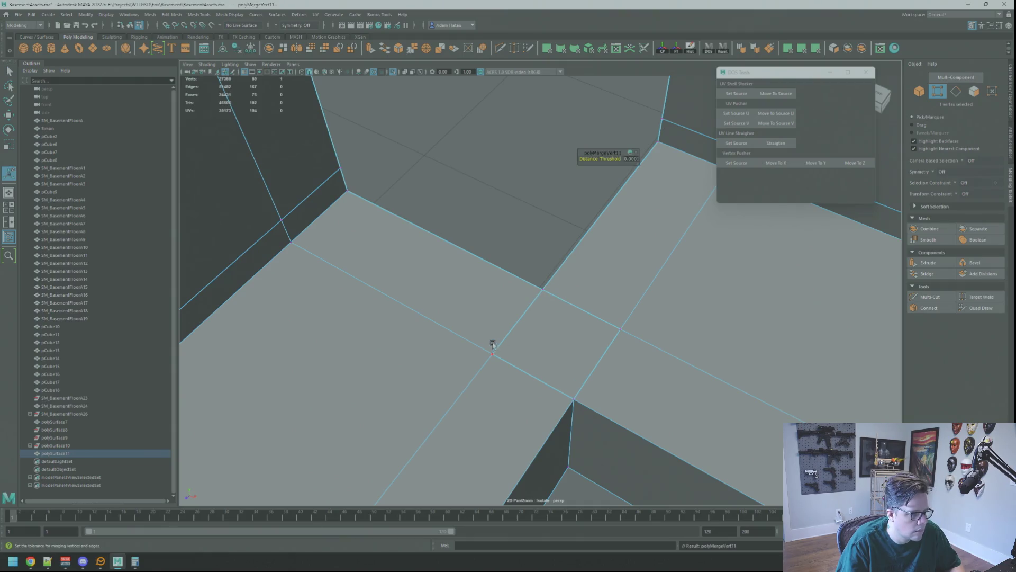
pyautogui.press('g')
# - Extrude the floor edge up to the wall corner and merge its two corner vertices
pyautogui.moveTo(501, 349)
pyautogui.keyDown('alt'); pyautogui.mouseDown()
pyautogui.moveTo(545, 319)
pyautogui.moveTo(620, 316)
pyautogui.moveTo(524, 337)
pyautogui.mouseUp(); pyautogui.keyUp('alt')
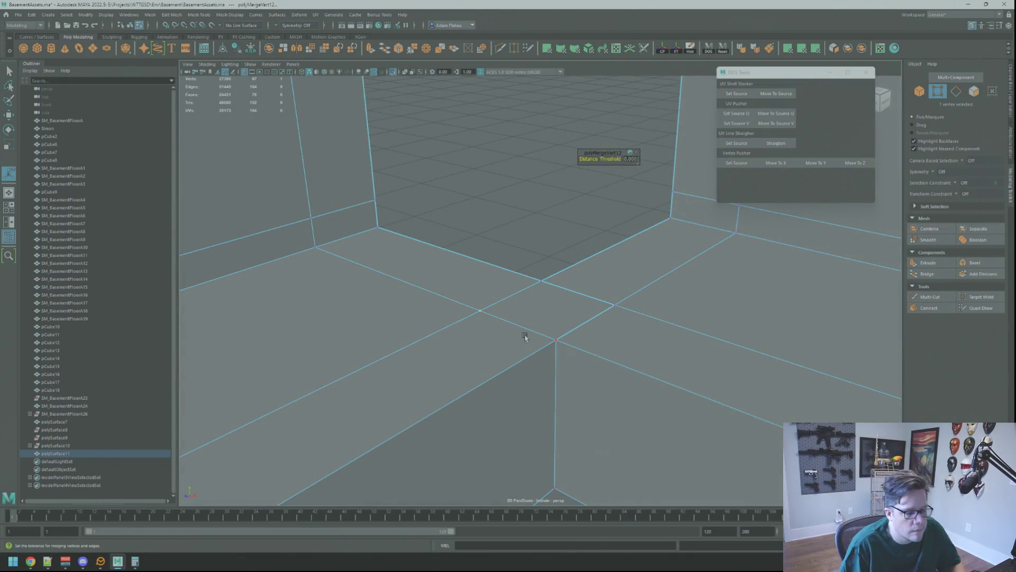
pyautogui.moveTo(607, 279)
pyautogui.keyDown('alt'); pyautogui.mouseDown()
pyautogui.moveTo(567, 283)
pyautogui.moveTo(603, 296)
pyautogui.mouseUp(); pyautogui.keyUp('alt')
pyautogui.press('q')
pyautogui.click(576, 279)
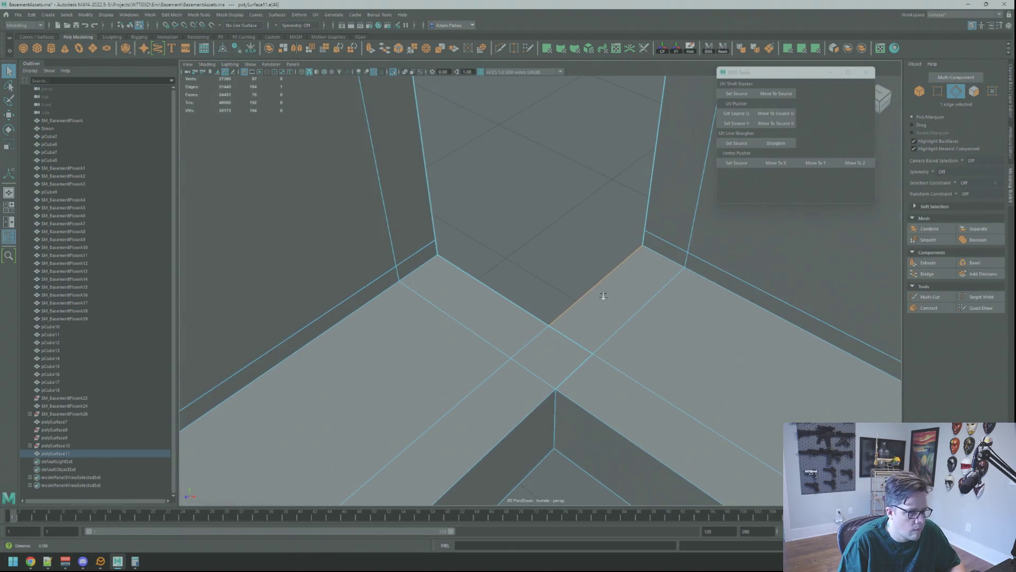
pyautogui.hotkey('ctrl', 'e')
pyautogui.press('w')
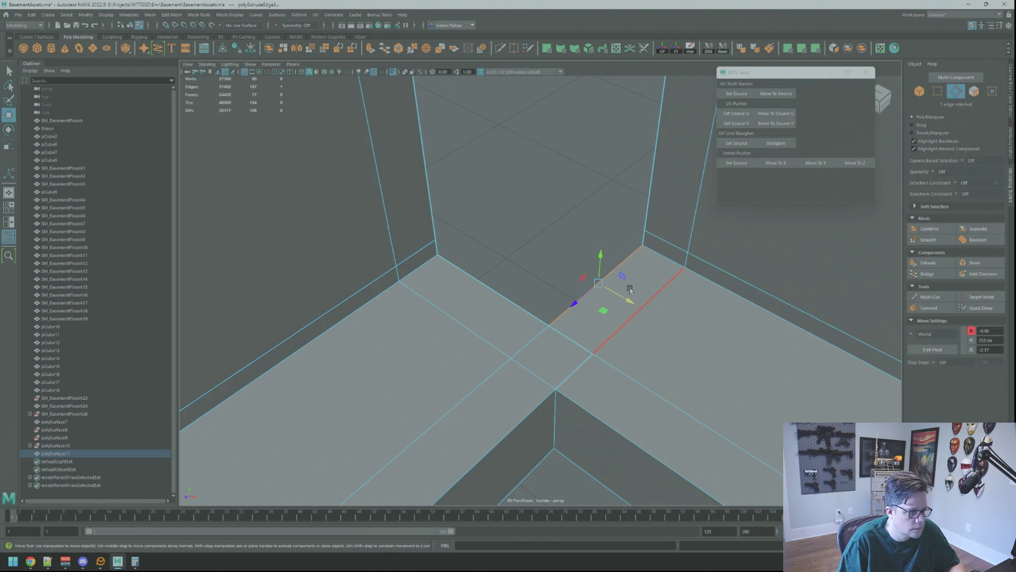
pyautogui.moveTo(595, 278); pyautogui.dragTo(483, 252)
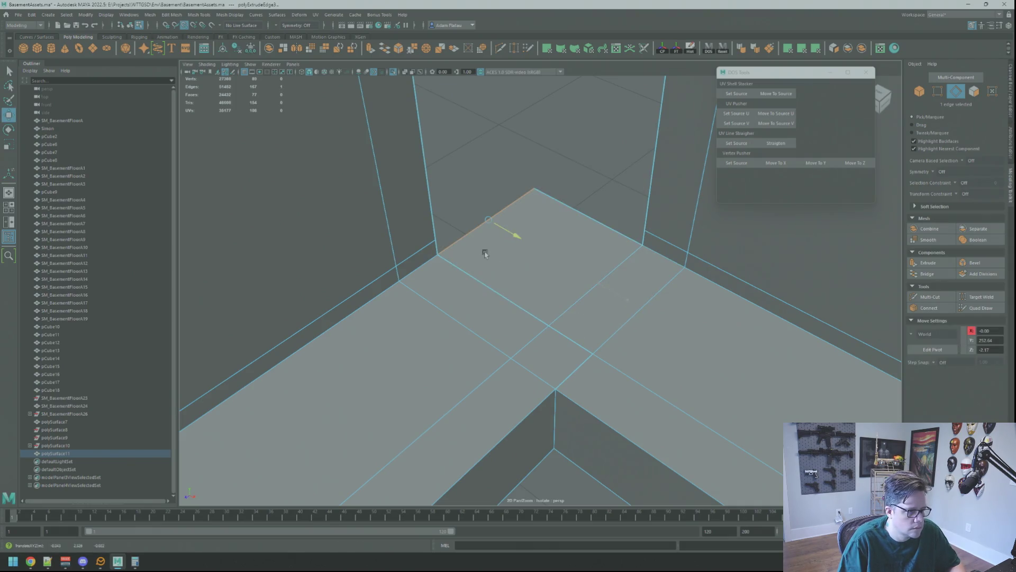
pyautogui.press('q')
pyautogui.press('F9')
pyautogui.click(437, 255)
pyautogui.press('f')
pyautogui.moveTo(530, 280)
pyautogui.mouseDown()
pyautogui.moveTo(550, 301)
pyautogui.moveTo(605, 272)
pyautogui.moveTo(592, 279)
pyautogui.moveTo(620, 222)
pyautogui.moveTo(628, 256)
pyautogui.moveTo(504, 254)
pyautogui.mouseUp()
pyautogui.keyDown('shift'); pyautogui.rightClick(550, 301); pyautogui.keyUp('shift')
pyautogui.click(551, 278)
pyautogui.press('g')
# - Merge another pair of vertices at the wall corner
pyautogui.moveTo(514, 267)
pyautogui.keyDown('alt'); pyautogui.mouseDown()
pyautogui.moveTo(504, 268)
pyautogui.moveTo(539, 233)
pyautogui.moveTo(569, 263)
pyautogui.moveTo(550, 283)
pyautogui.moveTo(572, 296)
pyautogui.moveTo(585, 340)
pyautogui.moveTo(576, 344)
pyautogui.mouseUp(); pyautogui.keyUp('alt')
pyautogui.press('F8')
pyautogui.press('q')
pyautogui.press('F8')
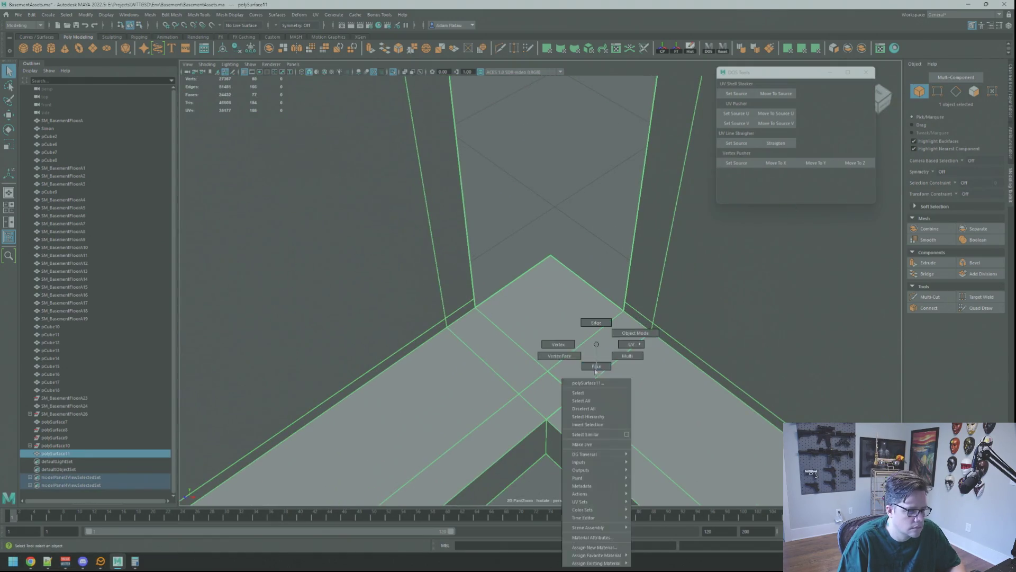
pyautogui.moveTo(575, 344); pyautogui.dragTo(576, 372, button='right')
pyautogui.moveTo(536, 346); pyautogui.dragTo(537, 346, button='right')
pyautogui.press('f')
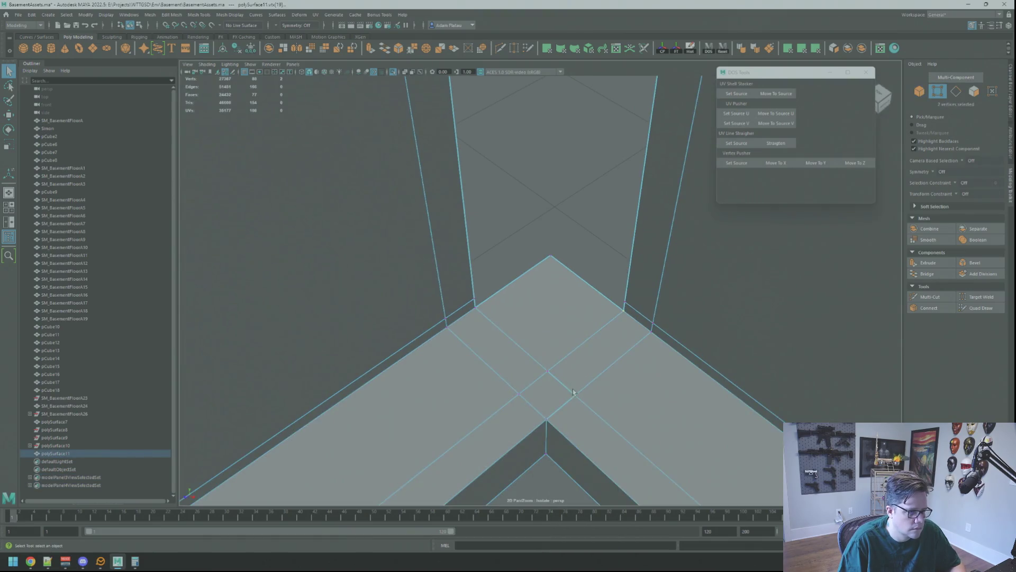
pyautogui.scroll(-3, 560, 338)
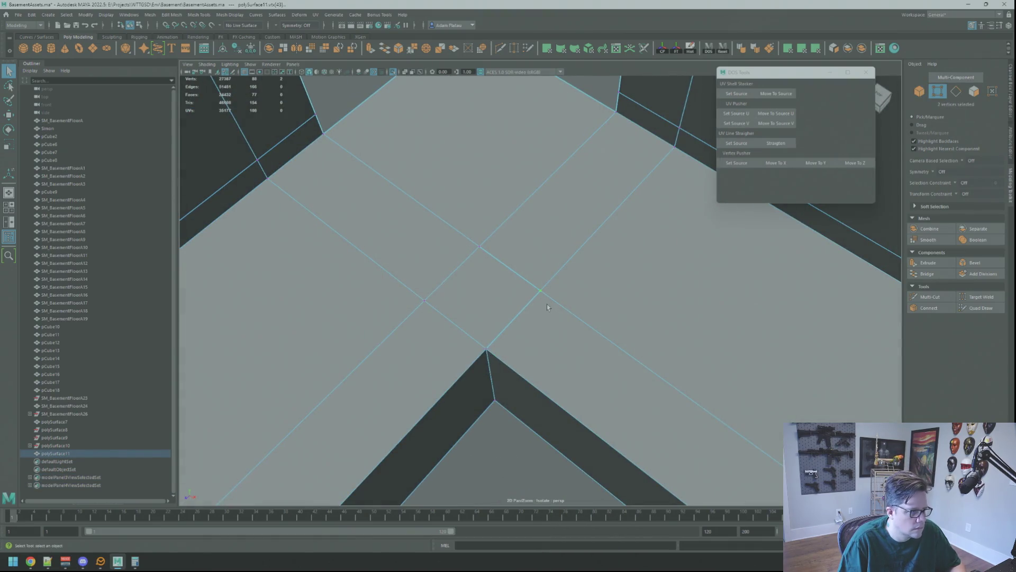
pyautogui.keyDown('shift'); pyautogui.moveTo(547, 307); pyautogui.dragTo(548, 257, button='right'); pyautogui.keyUp('shift')
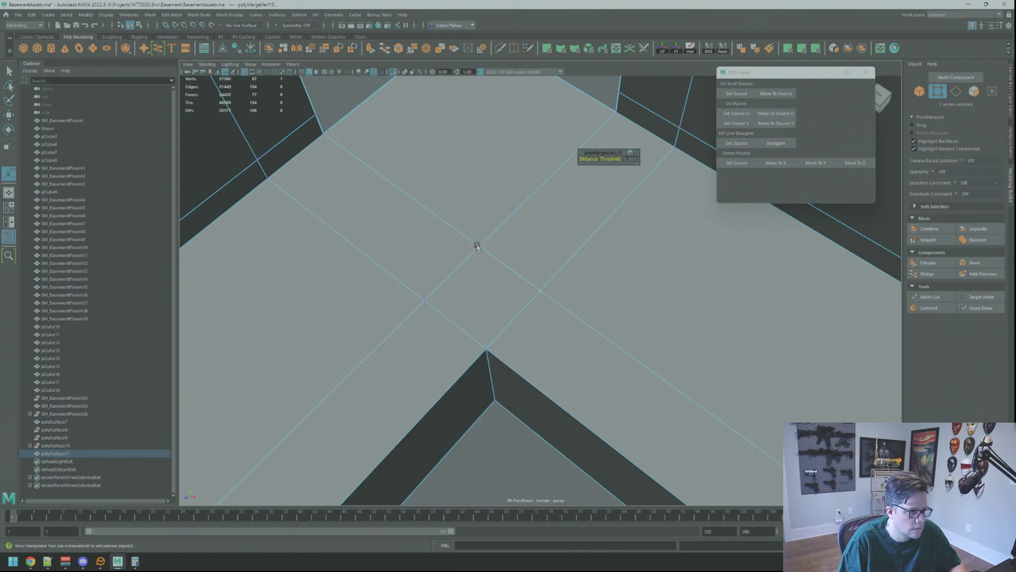
pyautogui.moveTo(447, 318)
pyautogui.mouseDown()
pyautogui.moveTo(545, 344)
pyautogui.moveTo(540, 286)
pyautogui.moveTo(561, 299)
pyautogui.moveTo(537, 228)
pyautogui.mouseUp()
pyautogui.scroll(-5, 561, 299)
# - Extrude the corner's lower edges and align their vertices to one height with Move To Y
pyautogui.press('F8')
pyautogui.press('F10')
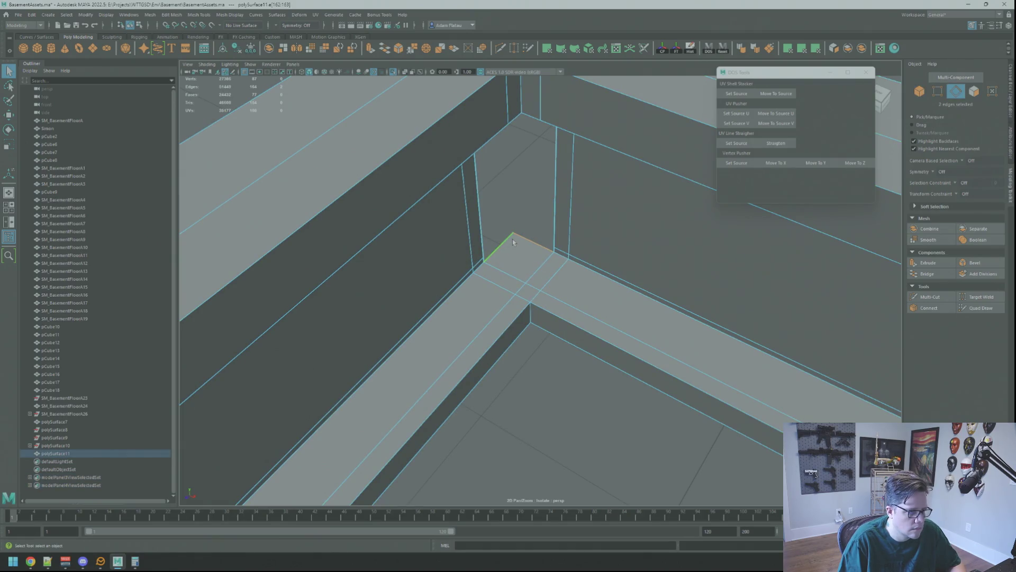
pyautogui.hotkey('ctrl', 'e')
pyautogui.press('w')
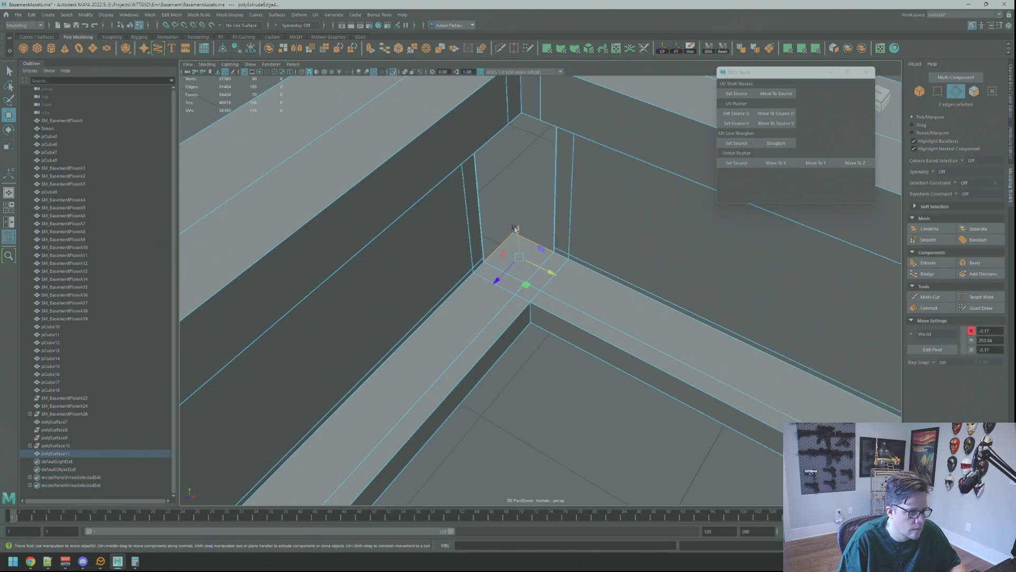
pyautogui.press('F9')
pyautogui.click(527, 281)
pyautogui.press('f')
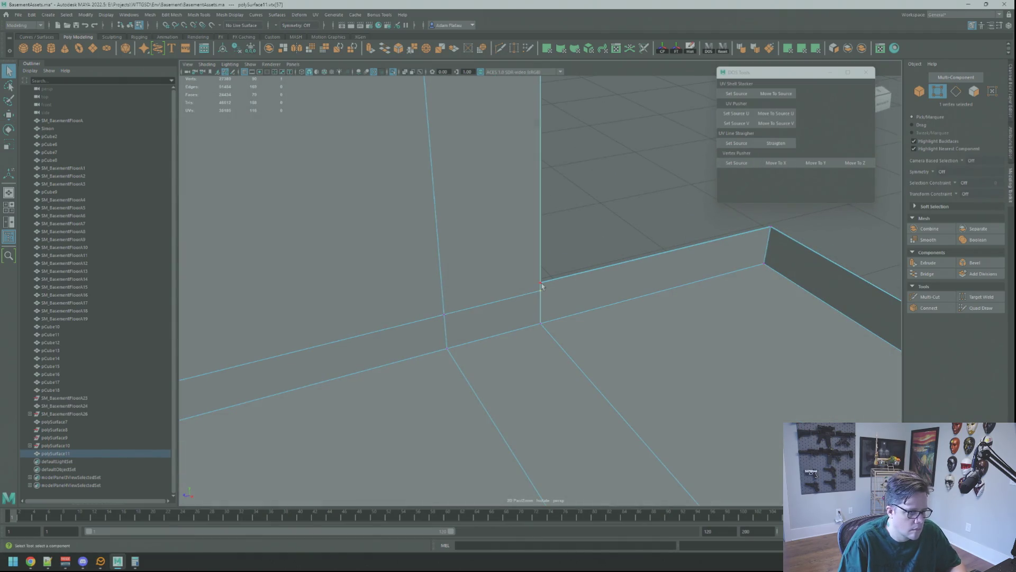
pyautogui.keyDown('shift'); pyautogui.click(768, 227); pyautogui.keyUp('shift')
pyautogui.keyDown('alt'); pyautogui.moveTo(768, 227); pyautogui.dragTo(665, 264); pyautogui.keyUp('alt')
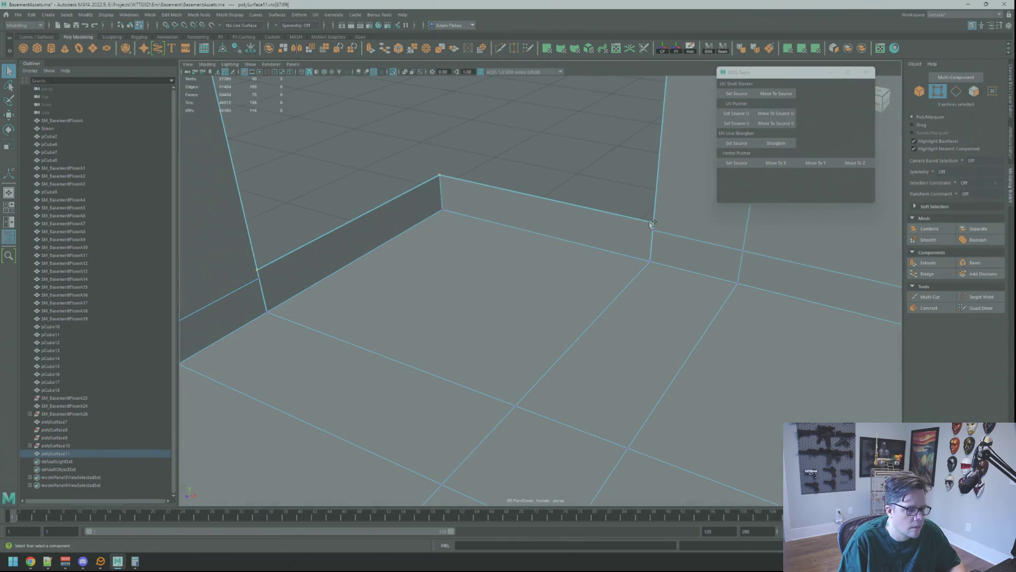
pyautogui.click(824, 158)
pyautogui.moveTo(656, 223); pyautogui.dragTo(648, 286, button='right')
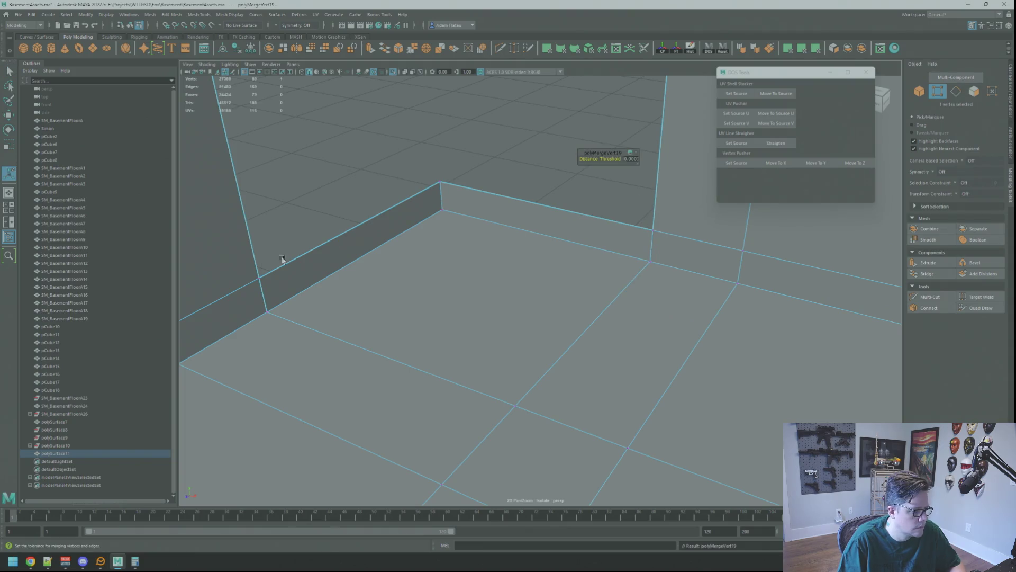
pyautogui.moveTo(469, 241)
pyautogui.keyDown('alt'); pyautogui.mouseDown()
pyautogui.moveTo(477, 224)
pyautogui.moveTo(476, 254)
pyautogui.moveTo(510, 263)
pyautogui.mouseUp(); pyautogui.keyUp('alt')
pyautogui.moveTo(510, 286)
pyautogui.mouseDown(button='right')
pyautogui.moveTo(511, 387)
pyautogui.moveTo(570, 298)
pyautogui.mouseUp(button='right')
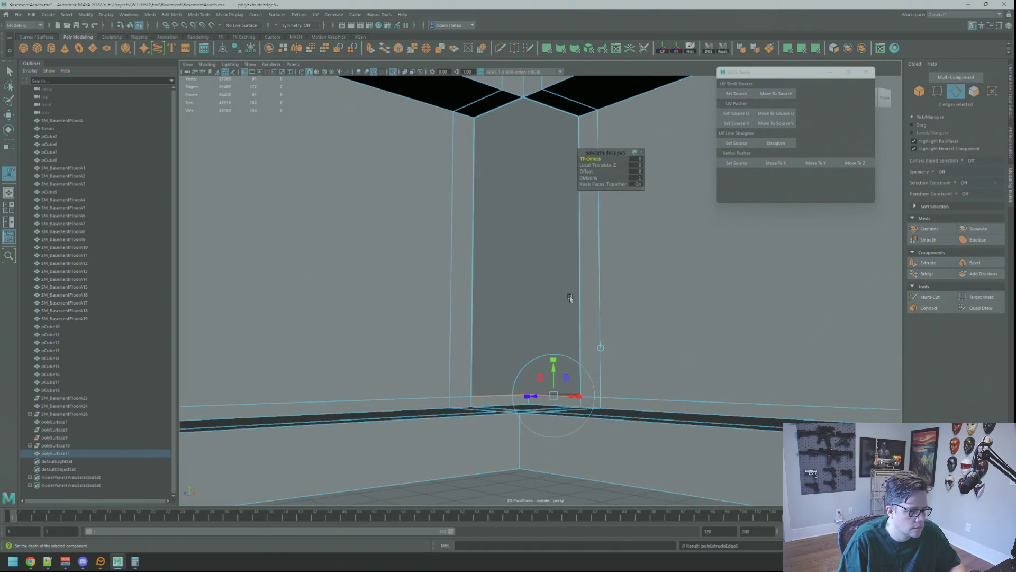
# - Raise the extruded edges into the upper corner and merge the corner vertices
pyautogui.press('w')
pyautogui.moveTo(526, 371); pyautogui.dragTo(522, 264)
pyautogui.moveTo(522, 265)
pyautogui.keyDown('alt'); pyautogui.mouseDown()
pyautogui.moveTo(588, 293)
pyautogui.moveTo(516, 265)
pyautogui.moveTo(506, 214)
pyautogui.mouseUp(); pyautogui.keyUp('alt')
pyautogui.scroll(-5, 587, 294)
pyautogui.scroll(8, 555, 286)
pyautogui.scroll(2, 575, 308)
pyautogui.moveTo(500, 238); pyautogui.dragTo(475, 242, button='right')
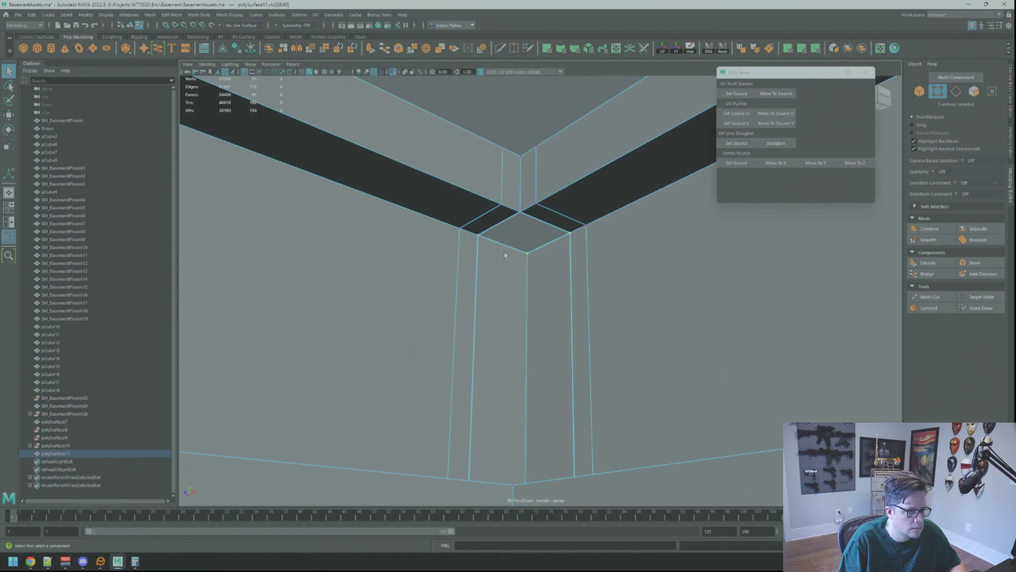
pyautogui.keyDown('shift'); pyautogui.moveTo(482, 245); pyautogui.dragTo(484, 211, button='right'); pyautogui.keyUp('shift')
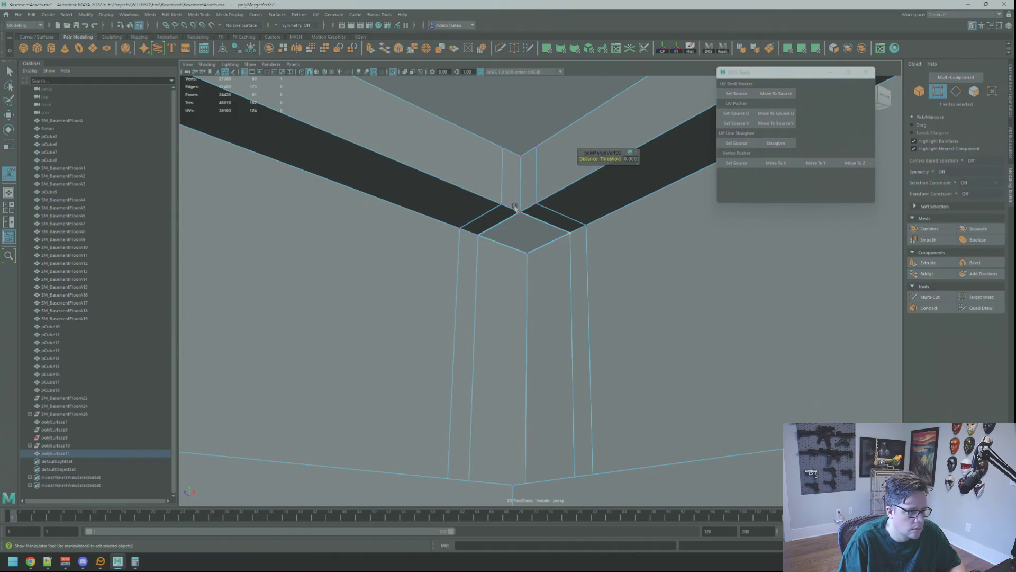
# - Extrude the remaining corner gap edge to close most of the L-shaped joint
pyautogui.click(541, 244)
pyautogui.keyDown('shift'); pyautogui.moveTo(541, 244); pyautogui.dragTo(549, 243, button='right'); pyautogui.keyUp('shift')
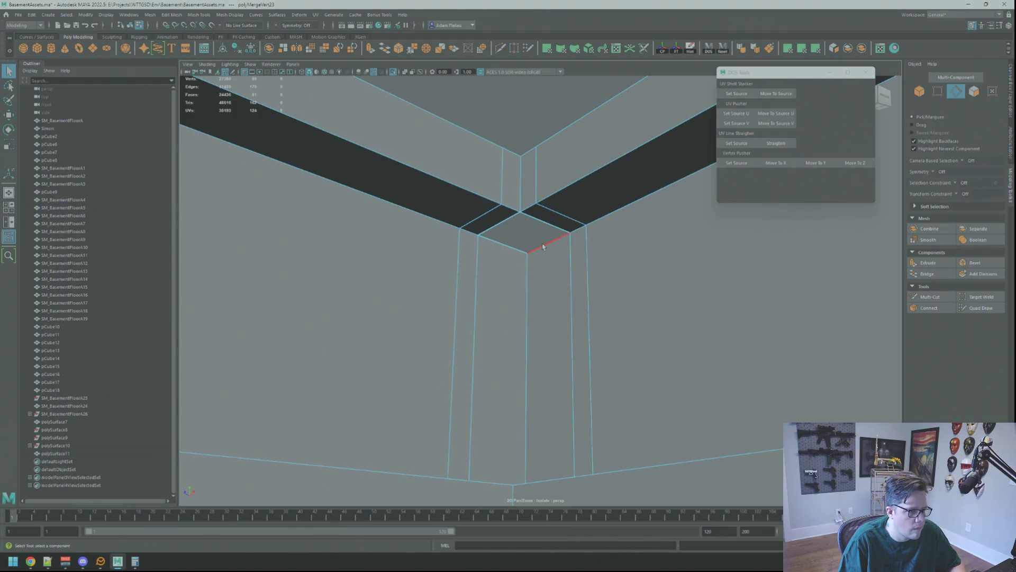
pyautogui.press('w')
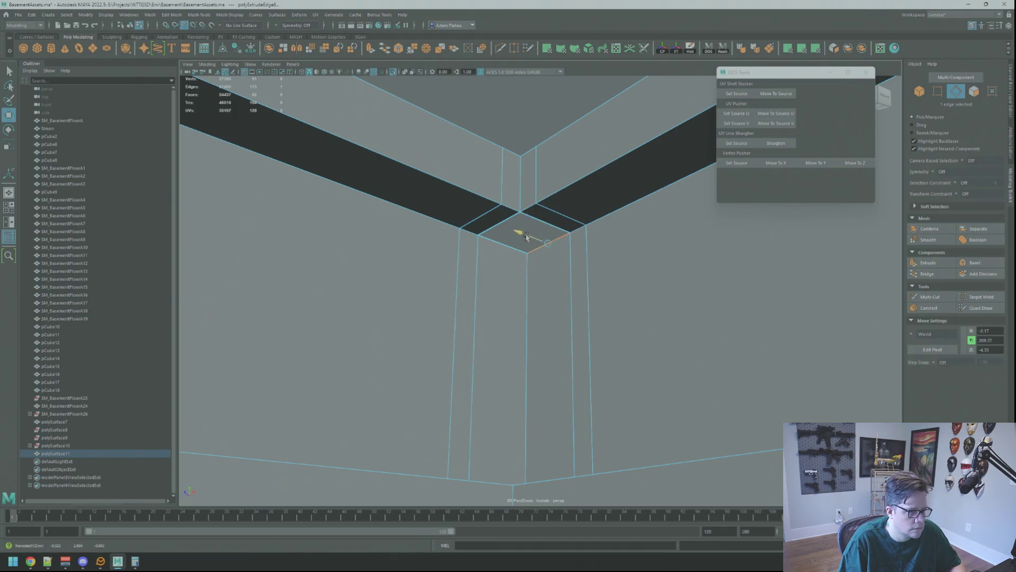
pyautogui.moveTo(495, 231)
pyautogui.mouseDown(button='right')
pyautogui.moveTo(518, 226)
pyautogui.moveTo(531, 195)
pyautogui.mouseUp(button='right')
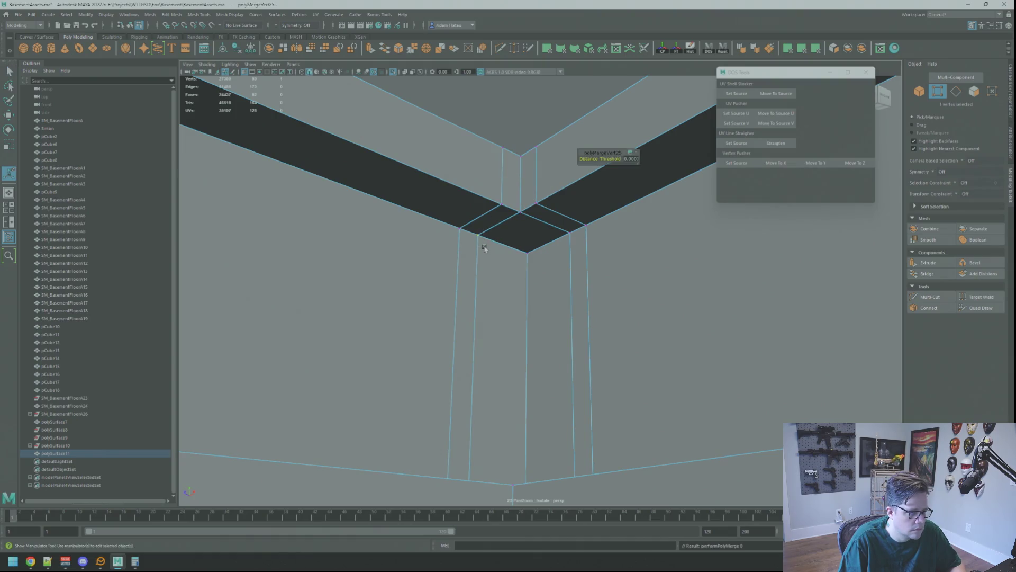
pyautogui.keyDown('alt'); pyautogui.moveTo(574, 255); pyautogui.dragTo(540, 281); pyautogui.keyUp('alt')
pyautogui.press('F8')
pyautogui.moveTo(520, 170)
pyautogui.keyDown('alt'); pyautogui.mouseDown()
pyautogui.moveTo(535, 161)
pyautogui.moveTo(434, 225)
pyautogui.moveTo(529, 195)
pyautogui.moveTo(520, 116)
pyautogui.moveTo(576, 249)
pyautogui.mouseUp(); pyautogui.keyUp('alt')
# - Save the scene with Ctrl+S
pyautogui.hotkey('ctrl', 's')
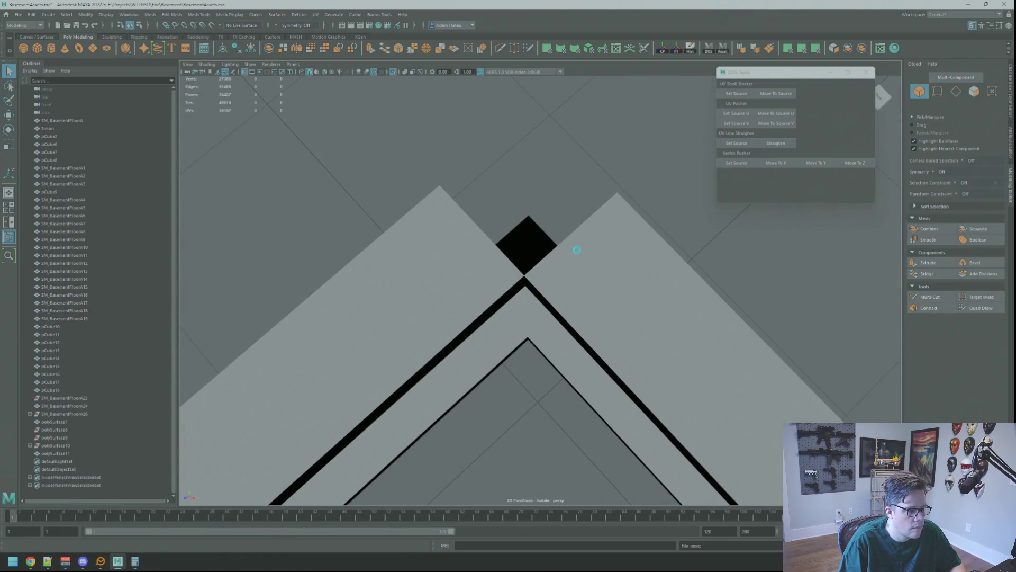
pyautogui.keyDown('alt'); pyautogui.moveTo(577, 249); pyautogui.dragTo(476, 242, button='right'); pyautogui.keyUp('alt')
pyautogui.moveTo(477, 242)
pyautogui.keyDown('alt'); pyautogui.mouseDown()
pyautogui.moveTo(640, 251)
pyautogui.moveTo(552, 314)
pyautogui.moveTo(510, 310)
pyautogui.moveTo(560, 314)
pyautogui.moveTo(585, 247)
pyautogui.moveTo(605, 240)
pyautogui.moveTo(590, 215)
pyautogui.moveTo(544, 208)
pyautogui.moveTo(524, 222)
pyautogui.moveTo(513, 300)
pyautogui.moveTo(612, 307)
pyautogui.moveTo(518, 283)
pyautogui.mouseUp(); pyautogui.keyUp('alt')
# - Extrude the edge bordering the top gap where the ledger meets the wall corner
pyautogui.click(518, 283)
pyautogui.moveTo(518, 283); pyautogui.dragTo(492, 282, button='right')
pyautogui.click(553, 286)
pyautogui.press('f')
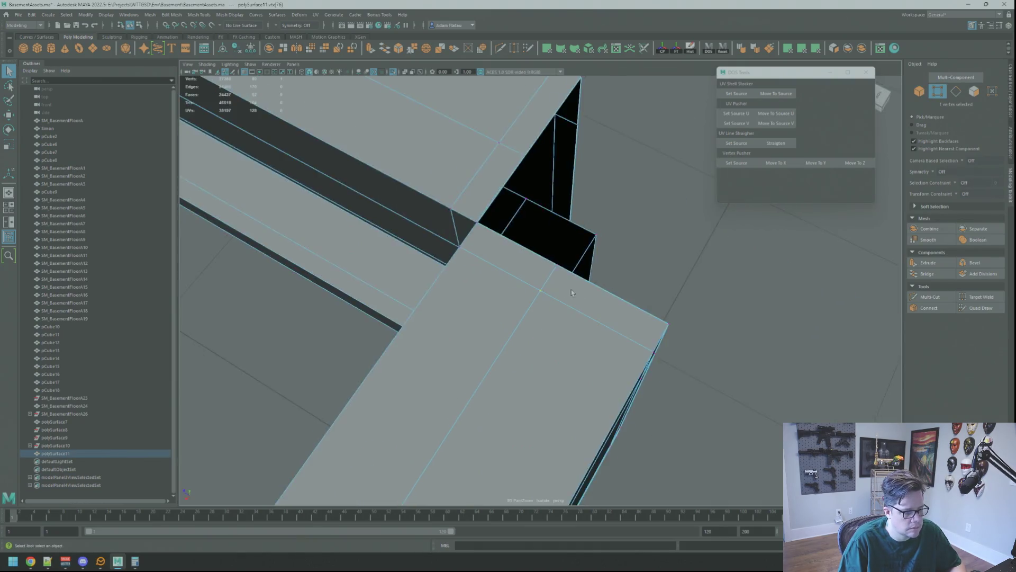
pyautogui.scroll(6, 511, 294)
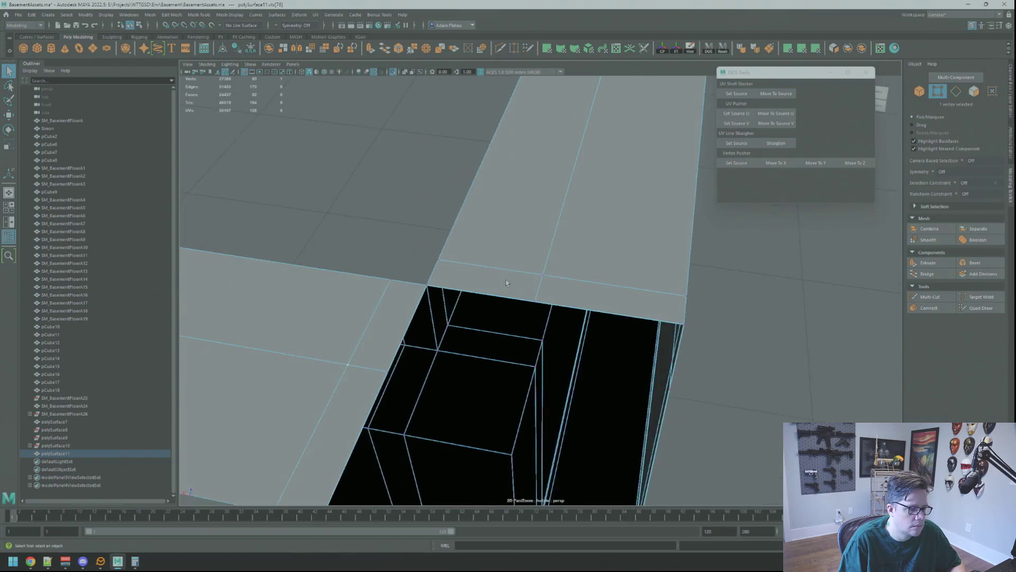
pyautogui.scroll(-8, 552, 281)
pyautogui.moveTo(499, 248); pyautogui.dragTo(503, 223, button='right')
pyautogui.click(512, 268)
pyautogui.hotkey('ctrl', 'e')
pyautogui.press('w')
pyautogui.click(536, 281)
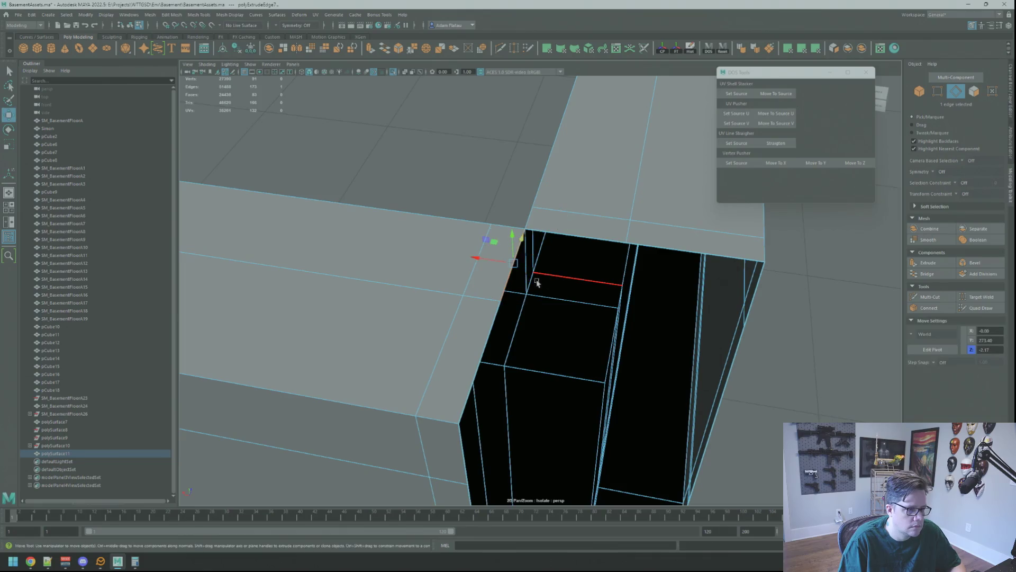
# - Weld the extruded edge's vertex to the corner vertex with Merge Vertices
pyautogui.moveTo(652, 273); pyautogui.dragTo(649, 235, button='right')
pyautogui.press('q')
pyautogui.keyDown('alt'); pyautogui.moveTo(649, 235); pyautogui.dragTo(582, 240); pyautogui.keyUp('alt')
pyautogui.keyDown('shift'); pyautogui.click(521, 211); pyautogui.keyUp('shift')
pyautogui.moveTo(525, 221)
pyautogui.keyDown('shift'); pyautogui.mouseDown(button='right')
pyautogui.moveTo(524, 184)
pyautogui.moveTo(548, 172)
pyautogui.mouseUp(button='right'); pyautogui.keyUp('shift')
pyautogui.keyDown('alt'); pyautogui.moveTo(548, 172); pyautogui.dragTo(523, 268); pyautogui.keyUp('alt')
# - Extrude the edge along the corner gap across it and weld its corner vertices
pyautogui.moveTo(522, 268); pyautogui.dragTo(523, 247, button='right')
pyautogui.click(514, 344)
pyautogui.hotkey('ctrl', 'e')
pyautogui.press('w')
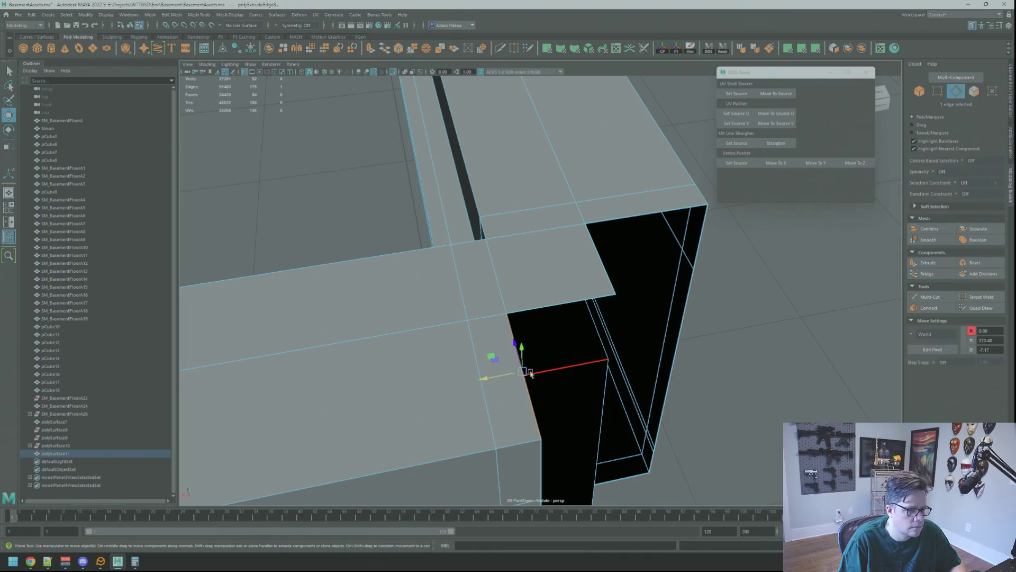
pyautogui.moveTo(527, 358); pyautogui.dragTo(589, 353)
pyautogui.press('F9')
pyautogui.click(588, 295)
pyautogui.keyDown('shift'); pyautogui.moveTo(625, 312); pyautogui.dragTo(666, 260, button='right'); pyautogui.keyUp('shift')
pyautogui.keyDown('alt'); pyautogui.moveTo(666, 260); pyautogui.dragTo(500, 200); pyautogui.keyUp('alt')
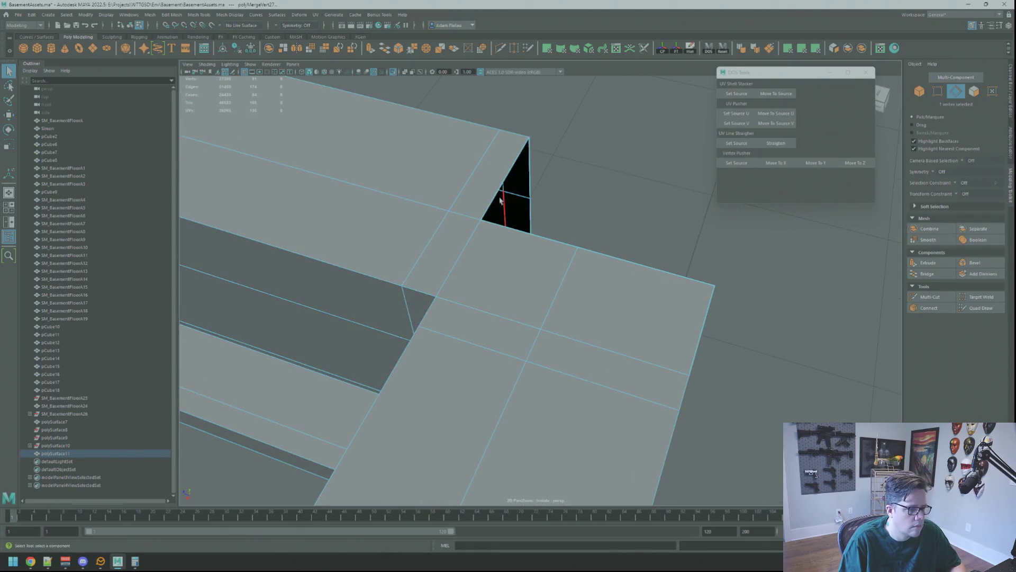
# - Extrude and stretch the last edge into the corner, then merge its two vertices
pyautogui.hotkey('ctrl', 'e')
pyautogui.moveTo(506, 176)
pyautogui.mouseDown()
pyautogui.moveTo(446, 163)
pyautogui.moveTo(567, 192)
pyautogui.mouseUp()
pyautogui.press('q')
pyautogui.rightClick(579, 220)
pyautogui.moveTo(580, 221)
pyautogui.mouseDown(button='right')
pyautogui.moveTo(563, 230)
pyautogui.moveTo(583, 218)
pyautogui.mouseUp(button='right')
pyautogui.click(566, 227)
pyautogui.keyDown('shift'); pyautogui.click(578, 259); pyautogui.keyUp('shift')
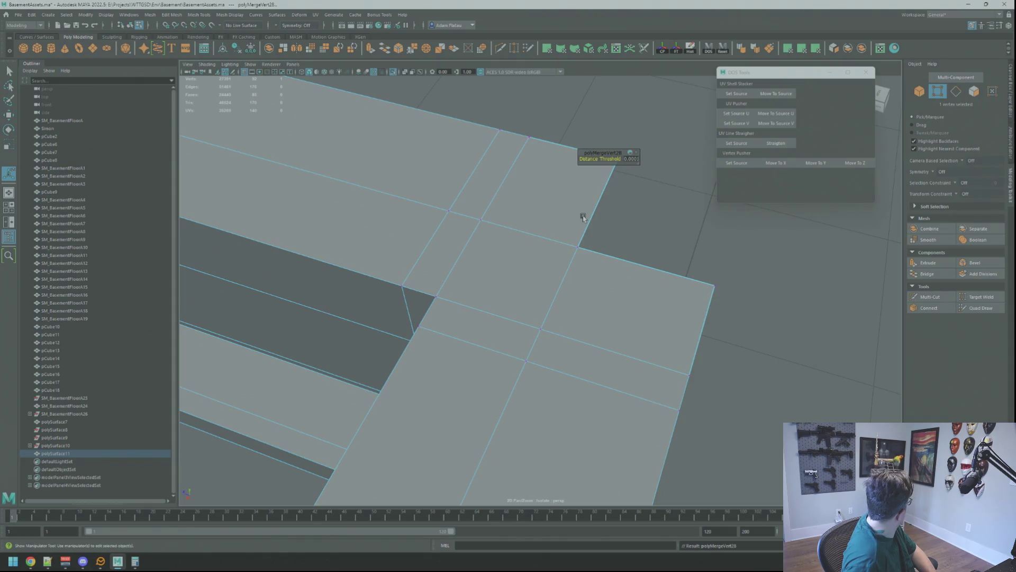
pyautogui.moveTo(593, 204)
pyautogui.keyDown('alt'); pyautogui.mouseDown()
pyautogui.moveTo(588, 238)
pyautogui.moveTo(551, 274)
pyautogui.moveTo(554, 255)
pyautogui.mouseUp(); pyautogui.keyUp('alt')
# - Begin extruding the edge along the lower open gap
pyautogui.click(589, 302)
pyautogui.moveTo(589, 302)
pyautogui.keyDown('alt'); pyautogui.mouseDown()
pyautogui.moveTo(538, 268)
pyautogui.moveTo(567, 256)
pyautogui.moveTo(538, 263)
pyautogui.moveTo(678, 275)
pyautogui.mouseUp(); pyautogui.keyUp('alt')
pyautogui.hotkey('ctrl', 'e')
pyautogui.hotkey('ctrl', 'e')
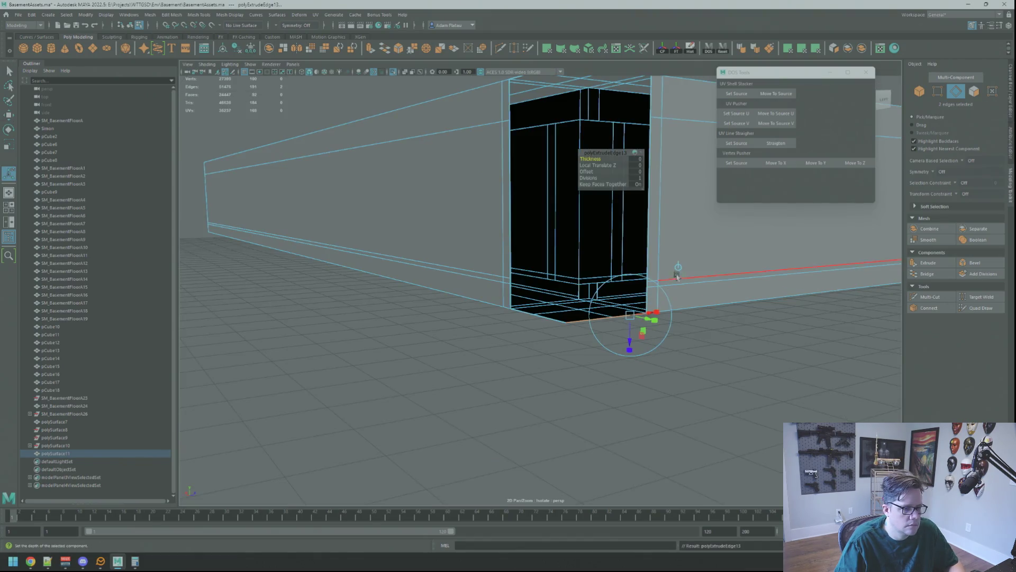
# - Raise the extruded edge into a face and merge its corner vertex with the wall
pyautogui.press('w')
pyautogui.moveTo(608, 301); pyautogui.dragTo(609, 267)
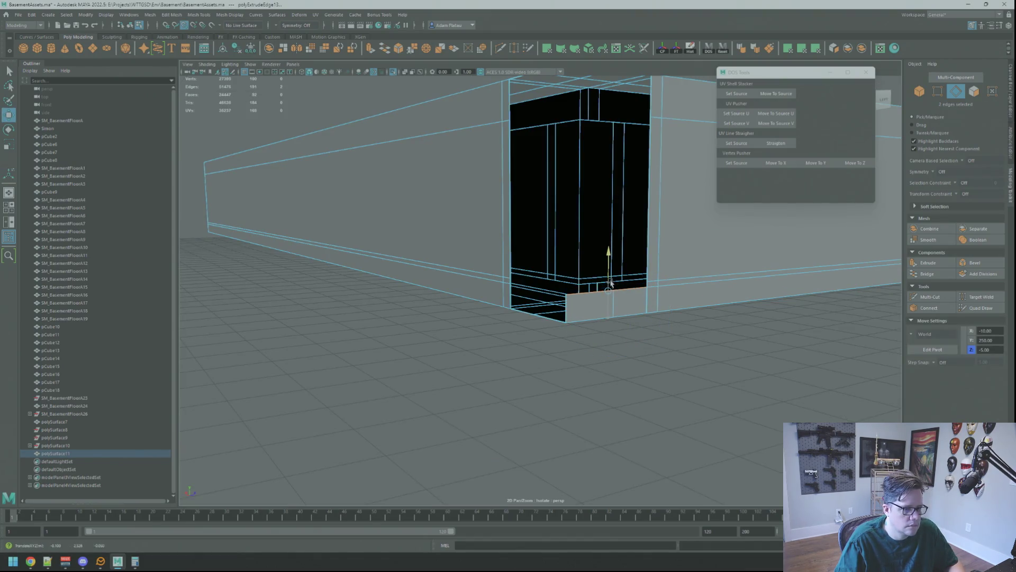
pyautogui.scroll(5, 610, 288)
pyautogui.scroll(-3, 687, 312)
pyautogui.press('q')
pyautogui.moveTo(647, 296)
pyautogui.mouseDown(button='right')
pyautogui.moveTo(646, 280)
pyautogui.moveTo(643, 296)
pyautogui.moveTo(658, 313)
pyautogui.moveTo(612, 289)
pyautogui.moveTo(611, 276)
pyautogui.mouseUp(button='right')
pyautogui.click(645, 295)
pyautogui.click(605, 295)
# - Extrude two more edges slightly upward and merge their vertices
pyautogui.hotkey('ctrl', 'e')
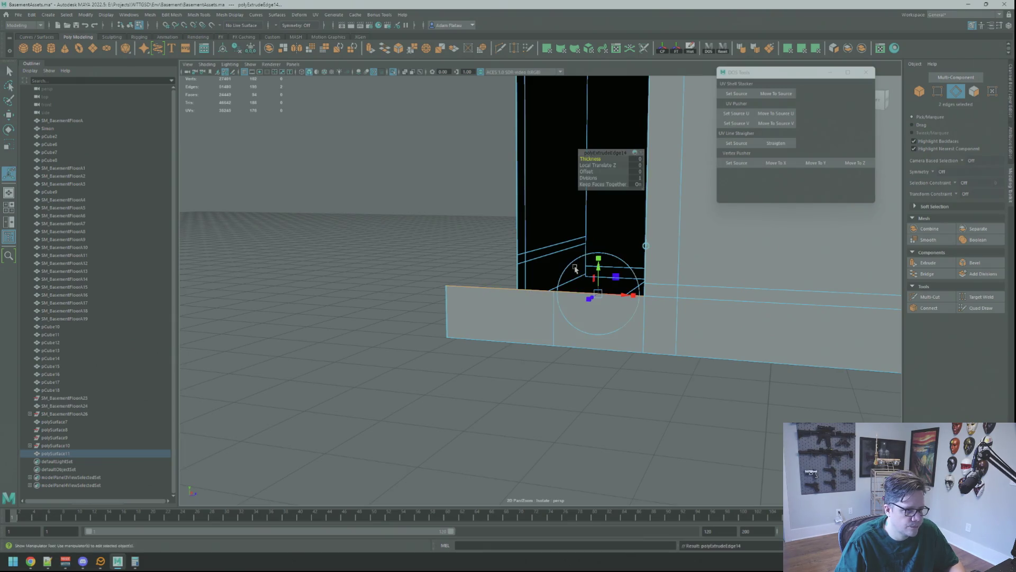
pyautogui.moveTo(539, 256); pyautogui.dragTo(544, 246)
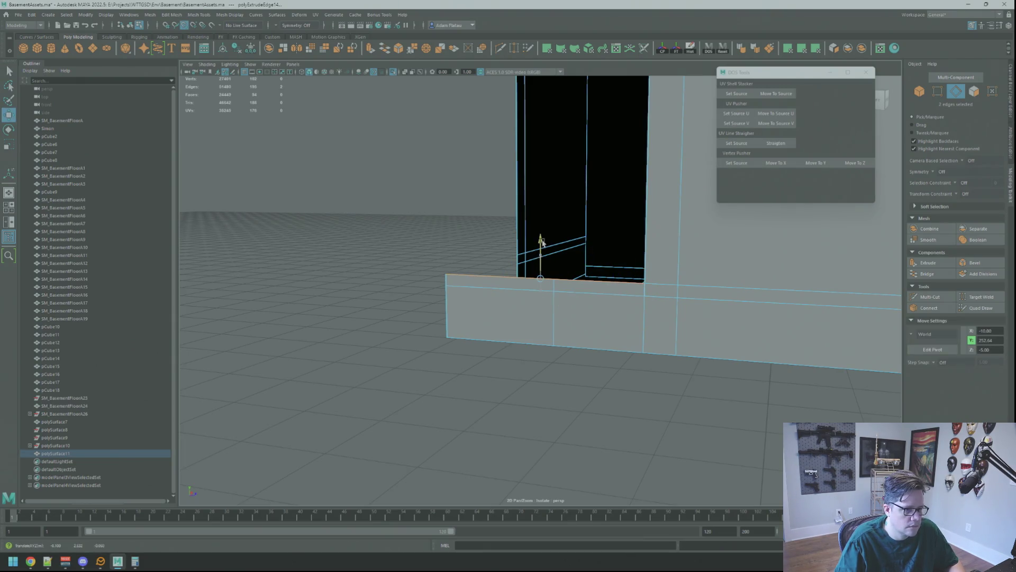
pyautogui.press('F9')
pyautogui.keyDown('alt'); pyautogui.moveTo(620, 298); pyautogui.dragTo(646, 281); pyautogui.keyUp('alt')
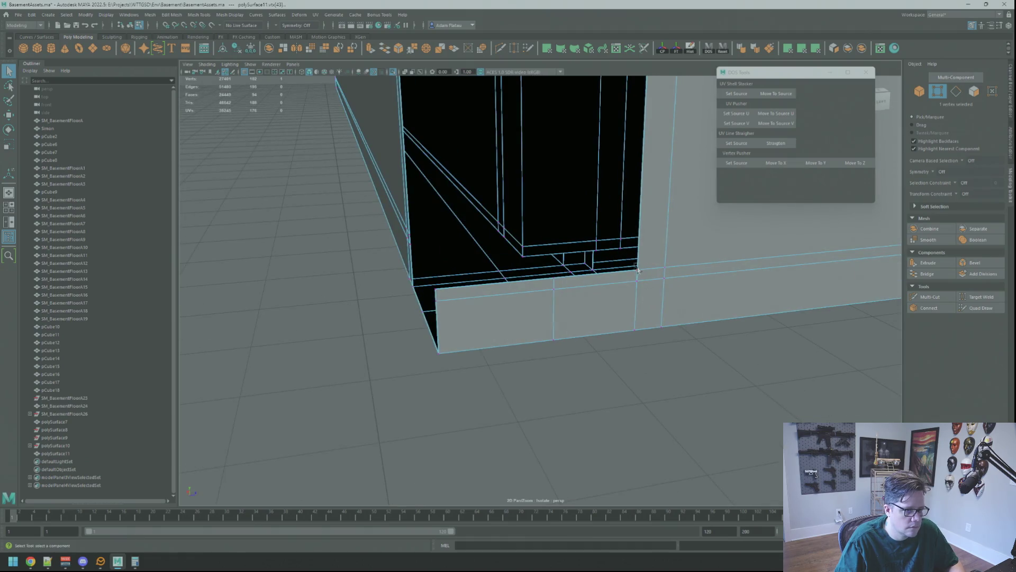
pyautogui.keyDown('shift'); pyautogui.moveTo(644, 275); pyautogui.dragTo(637, 247, button='right'); pyautogui.keyUp('shift')
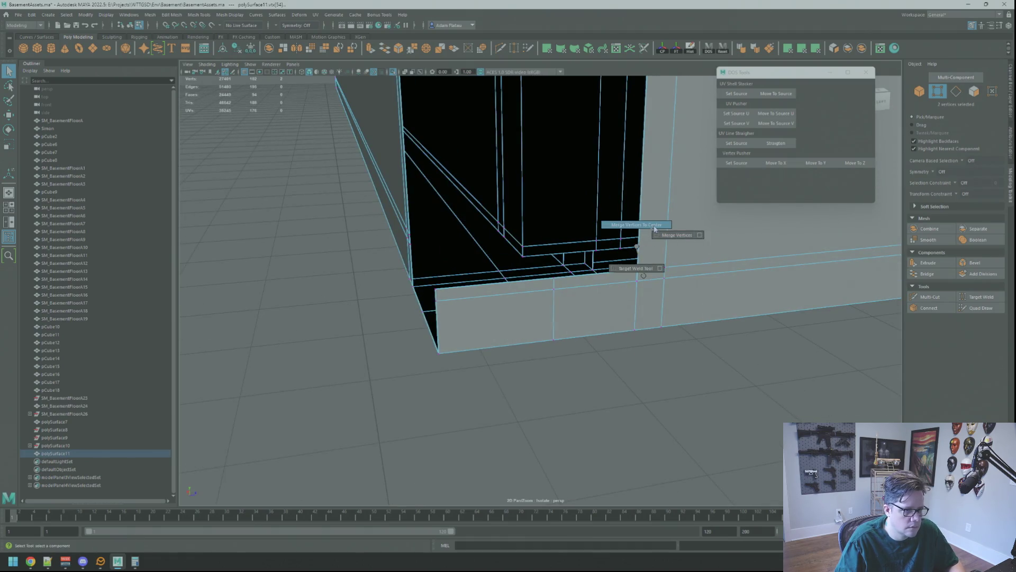
pyautogui.moveTo(591, 275); pyautogui.dragTo(591, 275, button='right')
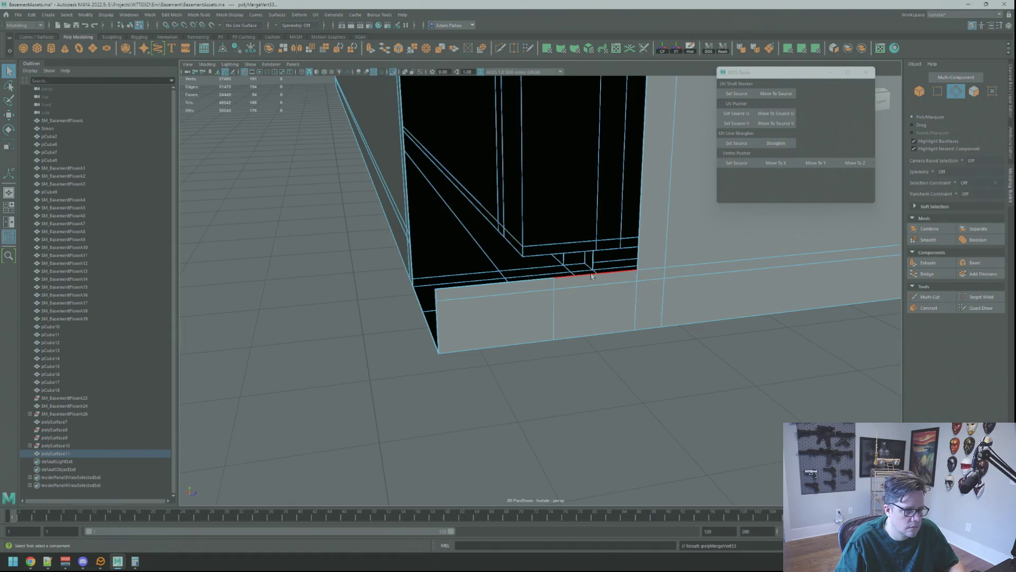
# - Extrude another pair of edges up toward the ledger and weld the corner vertices
pyautogui.keyDown('shift'); pyautogui.click(527, 284); pyautogui.keyUp('shift')
pyautogui.moveTo(527, 284)
pyautogui.keyDown('alt'); pyautogui.mouseDown()
pyautogui.moveTo(646, 261)
pyautogui.moveTo(617, 234)
pyautogui.moveTo(632, 275)
pyautogui.mouseUp(); pyautogui.keyUp('alt')
pyautogui.hotkey('ctrl', 'e')
pyautogui.press('w')
pyautogui.moveTo(532, 358)
pyautogui.mouseDown()
pyautogui.moveTo(523, 227)
pyautogui.moveTo(582, 249)
pyautogui.moveTo(637, 313)
pyautogui.mouseUp()
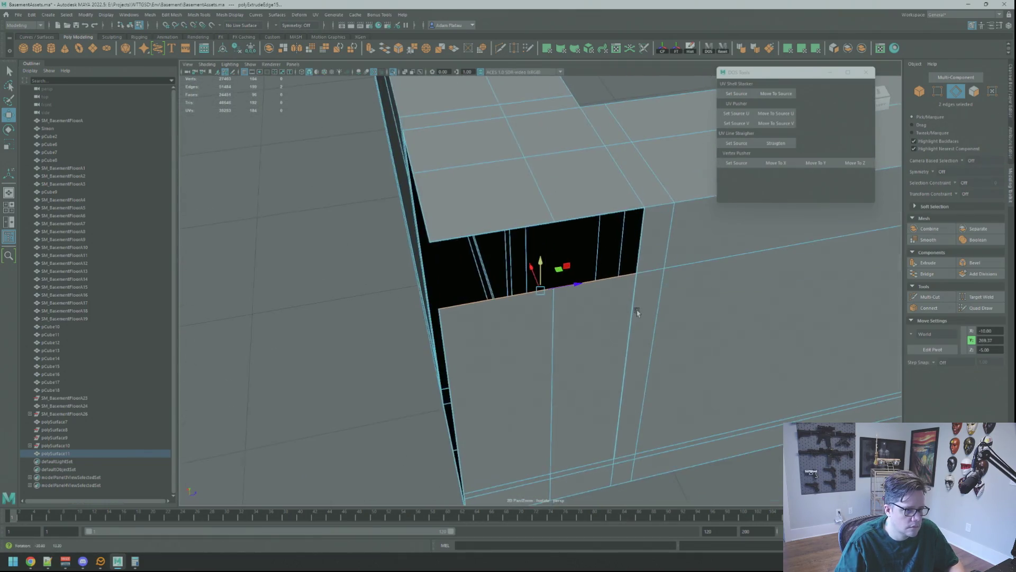
pyautogui.press('q')
pyautogui.press('F9')
pyautogui.click(624, 280)
pyautogui.keyDown('shift'); pyautogui.moveTo(643, 284); pyautogui.dragTo(643, 227, button='right'); pyautogui.keyUp('shift')
# - Bridge the remaining edges to fill the opening, then select the whole wall mesh
pyautogui.keyDown('alt'); pyautogui.moveTo(614, 275); pyautogui.dragTo(596, 286); pyautogui.keyUp('alt')
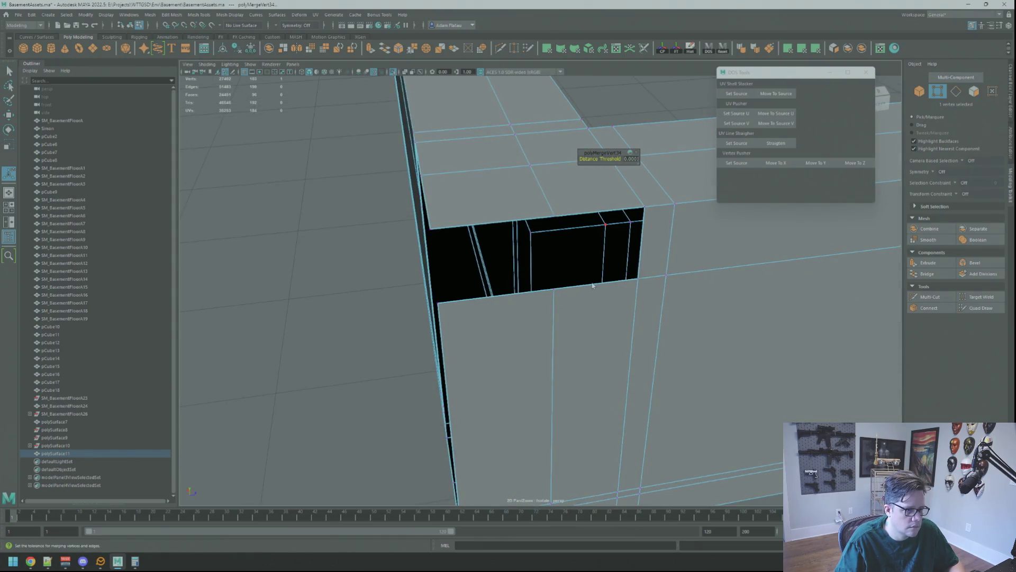
pyautogui.press('F10')
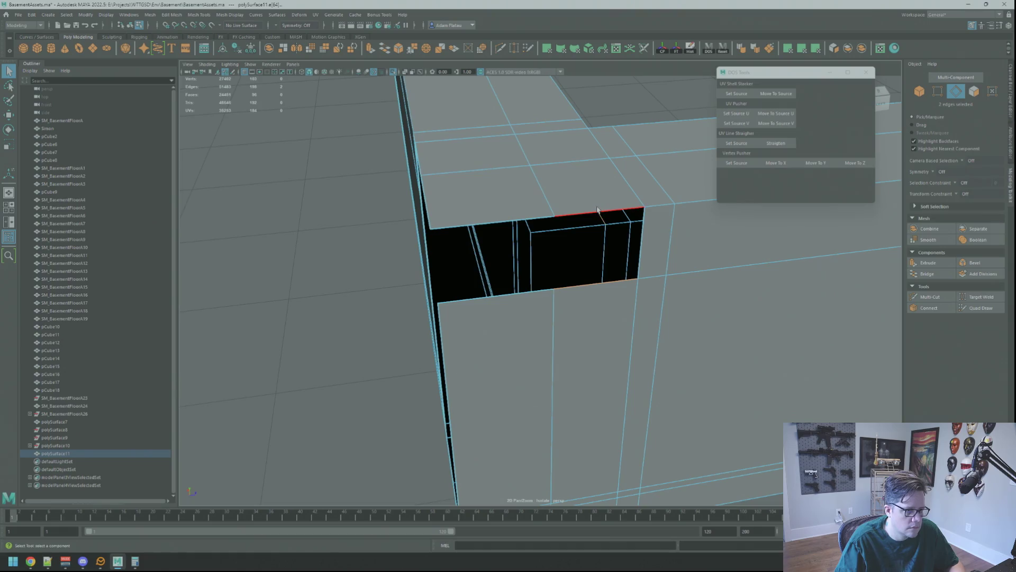
pyautogui.click(926, 274)
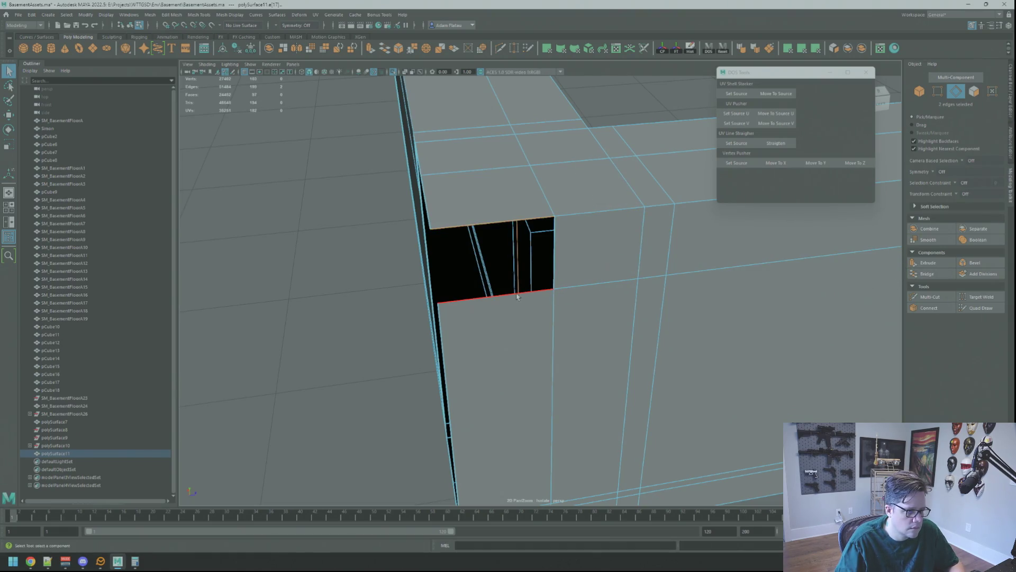
pyautogui.moveTo(524, 220)
pyautogui.keyDown('alt'); pyautogui.mouseDown()
pyautogui.moveTo(696, 286)
pyautogui.moveTo(657, 283)
pyautogui.mouseUp(); pyautogui.keyUp('alt')
pyautogui.moveTo(658, 284)
pyautogui.mouseDown(button='right')
pyautogui.moveTo(681, 295)
pyautogui.moveTo(674, 312)
pyautogui.mouseUp(button='right')
pyautogui.keyDown('alt'); pyautogui.moveTo(673, 312); pyautogui.dragTo(610, 334); pyautogui.keyUp('alt')
pyautogui.click(595, 299)
# - Orbit and zoom in to inspect the underside of the merged corner mesh
pyautogui.moveTo(595, 299)
pyautogui.keyDown('alt'); pyautogui.mouseDown()
pyautogui.moveTo(561, 318)
pyautogui.moveTo(583, 320)
pyautogui.moveTo(456, 297)
pyautogui.moveTo(582, 323)
pyautogui.mouseUp(); pyautogui.keyUp('alt')
pyautogui.moveTo(582, 322)
pyautogui.keyDown('alt'); pyautogui.mouseDown(button='middle')
pyautogui.moveTo(629, 334)
pyautogui.moveTo(571, 320)
pyautogui.mouseUp(button='middle'); pyautogui.keyUp('alt')
pyautogui.keyDown('alt'); pyautogui.moveTo(572, 320); pyautogui.dragTo(582, 312, button='right'); pyautogui.keyUp('alt')
pyautogui.moveTo(582, 313)
pyautogui.keyDown('alt'); pyautogui.mouseDown()
pyautogui.moveTo(624, 271)
pyautogui.moveTo(617, 250)
pyautogui.moveTo(628, 335)
pyautogui.moveTo(529, 296)
pyautogui.moveTo(521, 281)
pyautogui.moveTo(499, 376)
pyautogui.moveTo(671, 398)
pyautogui.moveTo(665, 411)
pyautogui.moveTo(567, 363)
pyautogui.moveTo(502, 349)
pyautogui.moveTo(540, 345)
pyautogui.mouseUp(); pyautogui.keyUp('alt')
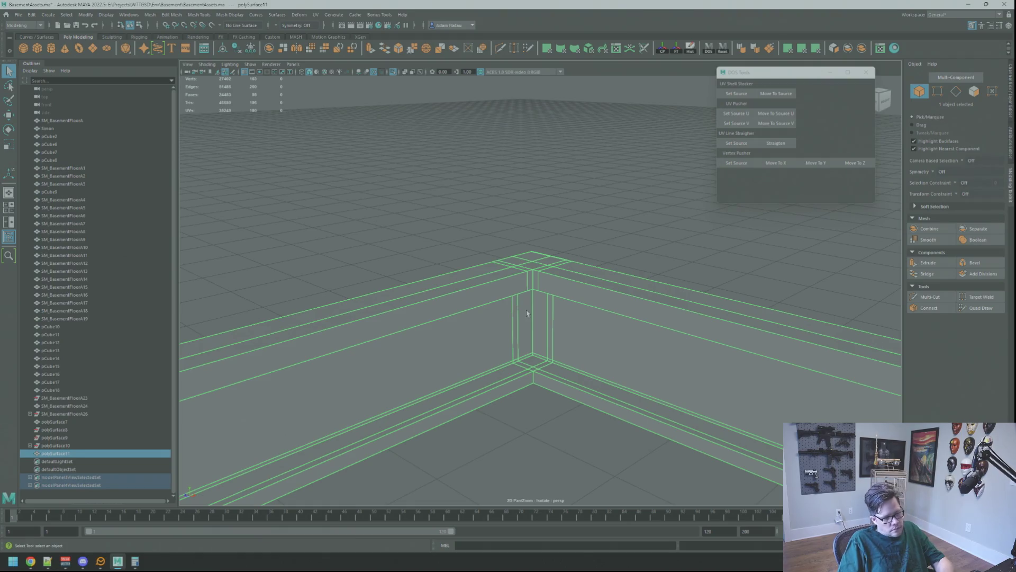
# - Zoom into the other wall's corner and select the gap's bottom edges
pyautogui.moveTo(531, 316)
pyautogui.keyDown('alt'); pyautogui.mouseDown()
pyautogui.moveTo(565, 315)
pyautogui.moveTo(521, 291)
pyautogui.moveTo(526, 311)
pyautogui.moveTo(557, 303)
pyautogui.mouseUp(); pyautogui.keyUp('alt')
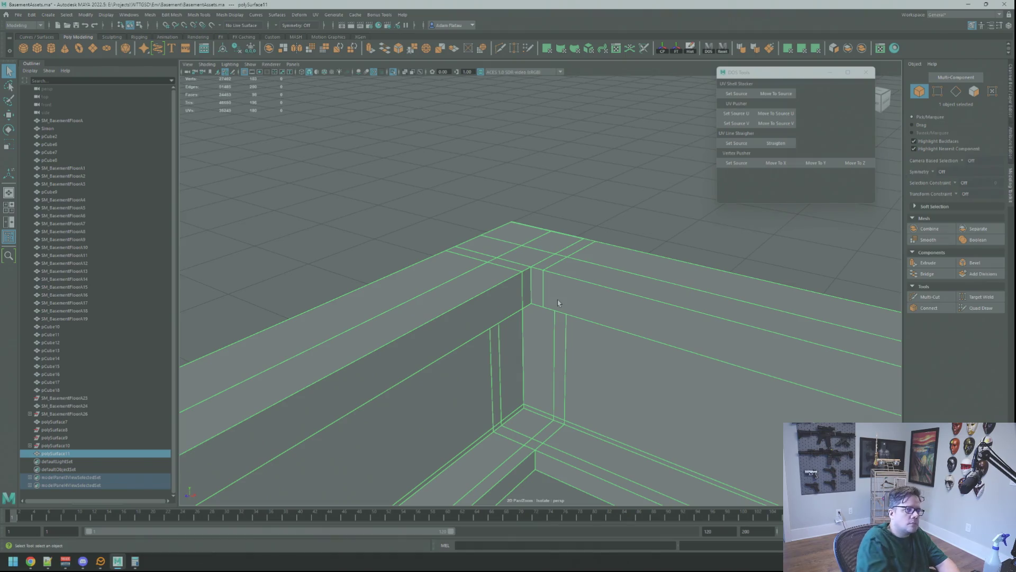
pyautogui.keyDown('alt'); pyautogui.moveTo(557, 302); pyautogui.dragTo(530, 285); pyautogui.keyUp('alt')
pyautogui.keyDown('alt'); pyautogui.moveTo(529, 285); pyautogui.dragTo(537, 258, button='middle'); pyautogui.keyUp('alt')
pyautogui.moveTo(537, 258)
pyautogui.keyDown('alt'); pyautogui.mouseDown()
pyautogui.moveTo(540, 240)
pyautogui.moveTo(562, 307)
pyautogui.moveTo(549, 308)
pyautogui.mouseUp(); pyautogui.keyUp('alt')
pyautogui.moveTo(532, 338); pyautogui.dragTo(530, 328, button='right')
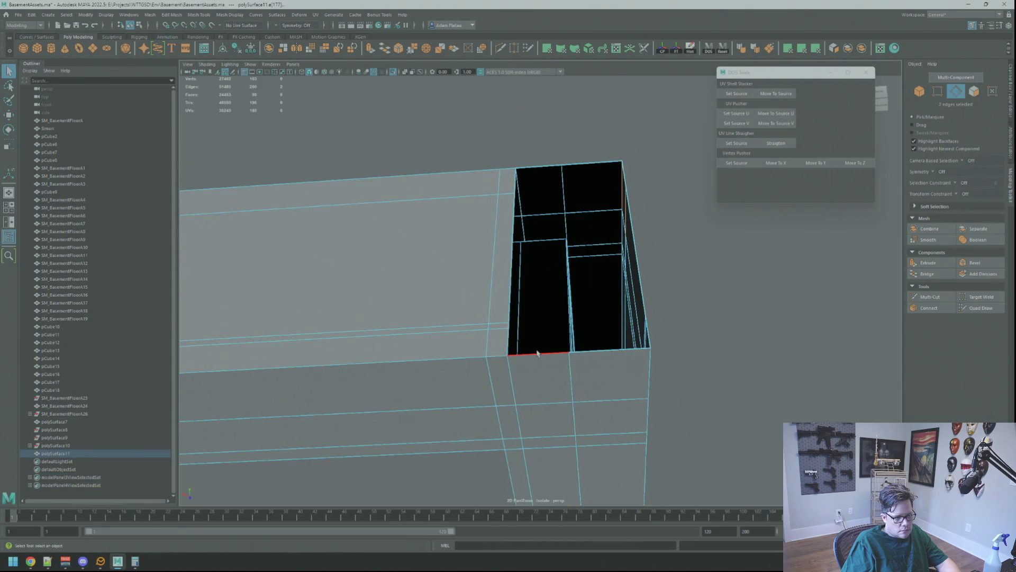
pyautogui.scroll(-5, 537, 353)
pyautogui.moveTo(551, 349)
pyautogui.keyDown('alt'); pyautogui.mouseDown()
pyautogui.moveTo(582, 345)
pyautogui.moveTo(606, 296)
pyautogui.moveTo(602, 324)
pyautogui.mouseUp(); pyautogui.keyUp('alt')
pyautogui.scroll(5, 611, 342)
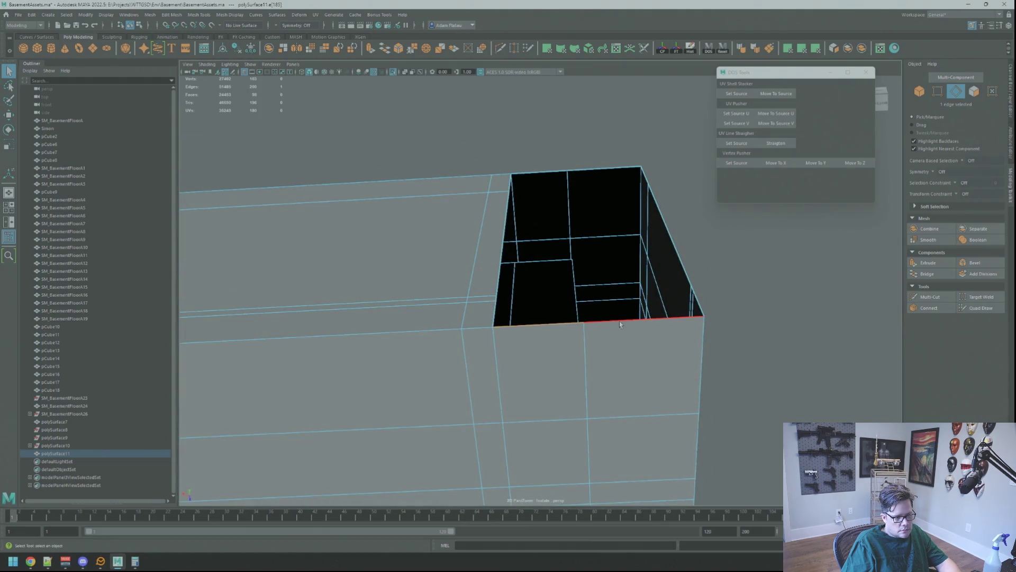
pyautogui.press('f')
# - Extrude the bottom edges up to the wall base and merge the two corner vertices
pyautogui.hotkey('ctrl', 'e')
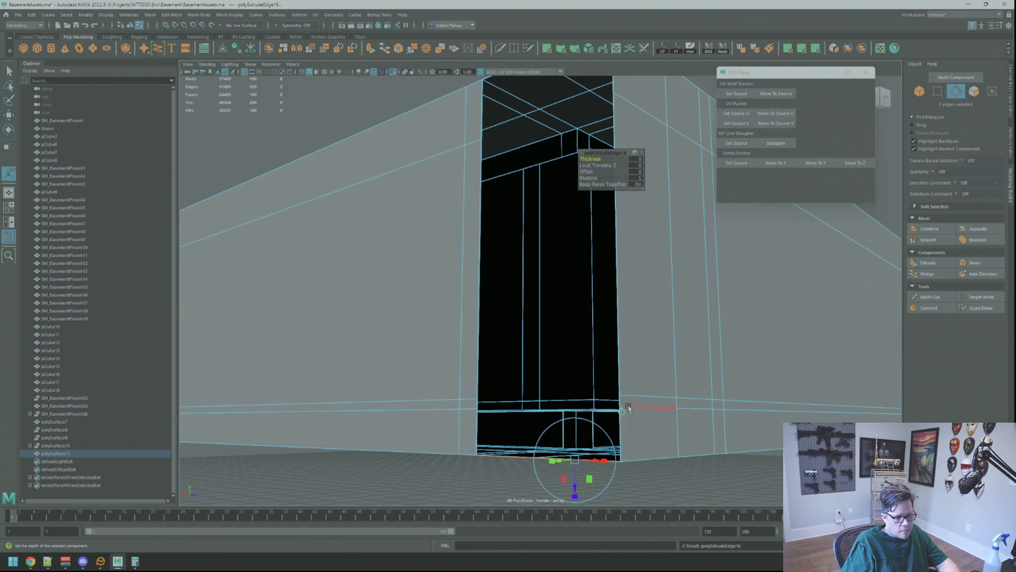
pyautogui.press('w')
pyautogui.moveTo(542, 455); pyautogui.dragTo(526, 390)
pyautogui.moveTo(526, 390)
pyautogui.keyDown('alt'); pyautogui.mouseDown(button='right')
pyautogui.moveTo(513, 374)
pyautogui.moveTo(518, 335)
pyautogui.moveTo(472, 329)
pyautogui.mouseUp(button='right'); pyautogui.keyUp('alt')
pyautogui.press('q')
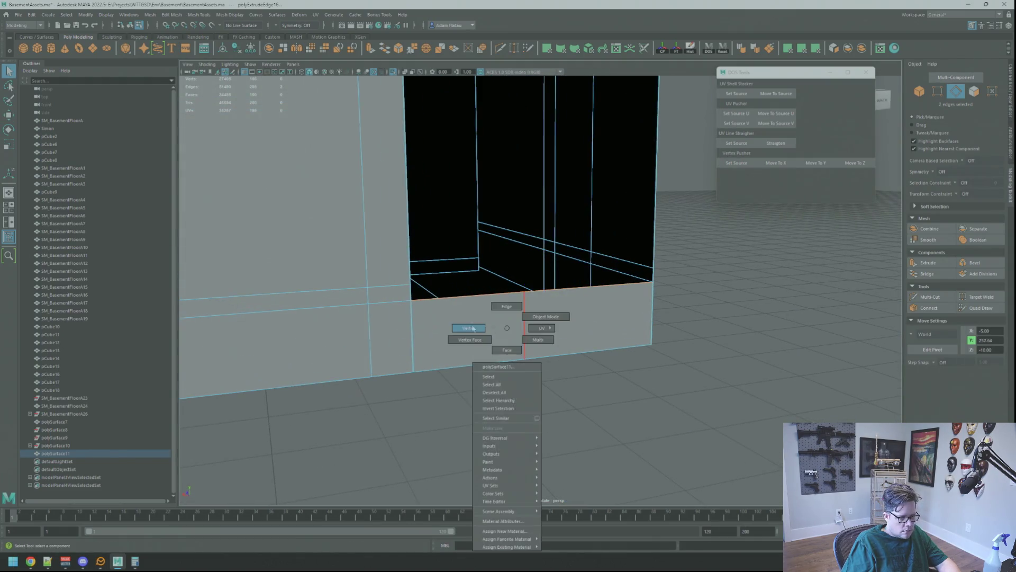
pyautogui.click(410, 300)
pyautogui.moveTo(417, 313)
pyautogui.keyDown('shift'); pyautogui.mouseDown(button='right')
pyautogui.moveTo(415, 304)
pyautogui.moveTo(477, 283)
pyautogui.mouseUp(button='right'); pyautogui.keyUp('shift')
# - Extrude the next two bottom edges upward and weld their corner vertices
pyautogui.moveTo(477, 283)
pyautogui.keyDown('alt'); pyautogui.mouseDown()
pyautogui.moveTo(625, 338)
pyautogui.moveTo(545, 302)
pyautogui.mouseUp(); pyautogui.keyUp('alt')
pyautogui.press('F10')
pyautogui.click(540, 292)
pyautogui.keyDown('shift'); pyautogui.click(540, 292); pyautogui.keyUp('shift')
pyautogui.hotkey('ctrl', 'e')
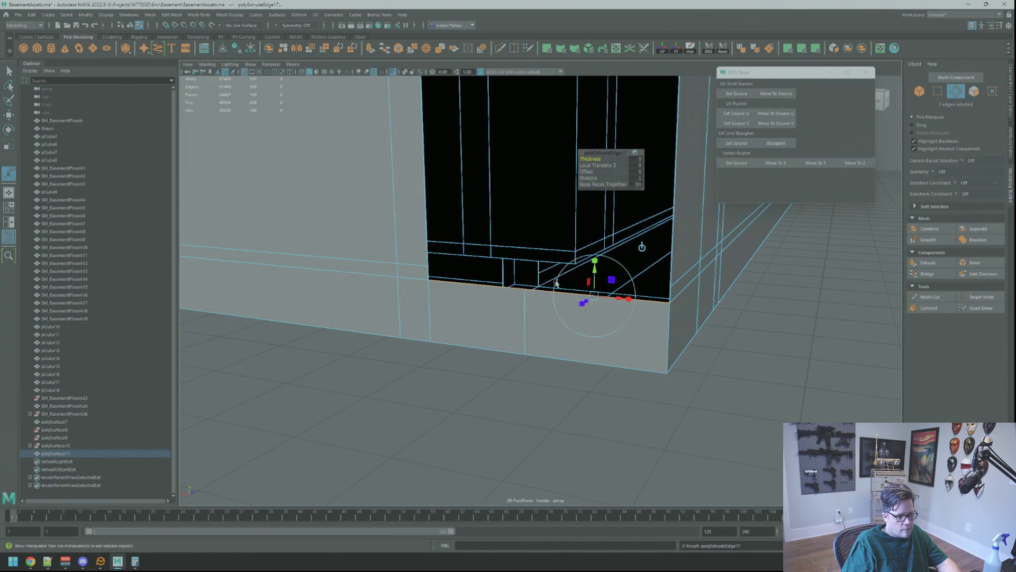
pyautogui.press('w')
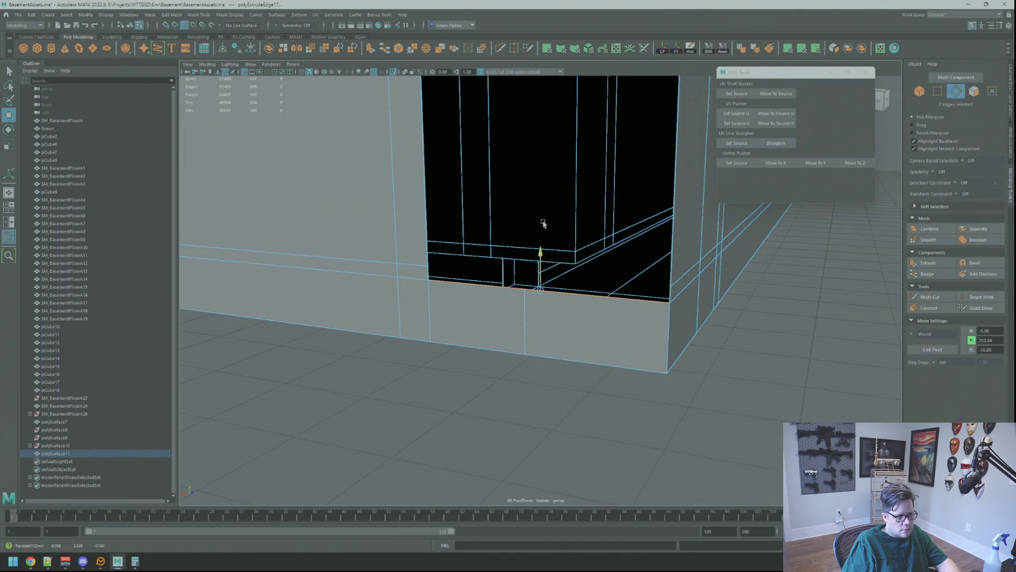
pyautogui.moveTo(536, 189)
pyautogui.keyDown('alt'); pyautogui.mouseDown()
pyautogui.moveTo(583, 236)
pyautogui.moveTo(532, 263)
pyautogui.moveTo(581, 237)
pyautogui.moveTo(579, 200)
pyautogui.moveTo(574, 233)
pyautogui.moveTo(563, 214)
pyautogui.moveTo(446, 265)
pyautogui.mouseUp(); pyautogui.keyUp('alt')
pyautogui.moveTo(446, 265)
pyautogui.mouseDown(button='right')
pyautogui.moveTo(403, 254)
pyautogui.moveTo(347, 265)
pyautogui.moveTo(390, 223)
pyautogui.mouseUp(button='right')
pyautogui.press('q')
pyautogui.click(340, 245)
pyautogui.moveTo(390, 222)
pyautogui.keyDown('alt'); pyautogui.mouseDown()
pyautogui.moveTo(577, 269)
pyautogui.moveTo(730, 288)
pyautogui.moveTo(609, 265)
pyautogui.moveTo(569, 273)
pyautogui.mouseUp(); pyautogui.keyUp('alt')
# - Extrude the outer corner edge and raise it to shrink the opening
pyautogui.moveTo(569, 272); pyautogui.dragTo(608, 264, button='right')
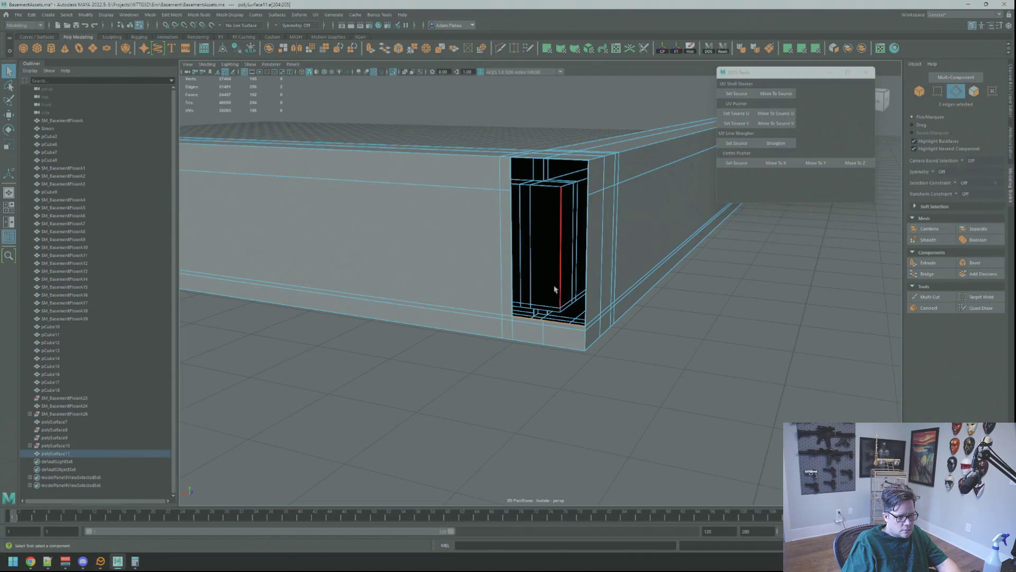
pyautogui.click(585, 265)
pyautogui.hotkey('ctrl', 'e')
pyautogui.press('w')
pyautogui.moveTo(547, 288)
pyautogui.mouseDown()
pyautogui.moveTo(547, 175)
pyautogui.moveTo(504, 220)
pyautogui.moveTo(511, 242)
pyautogui.moveTo(459, 277)
pyautogui.mouseUp()
# - Check the opening's vertices and select its remaining bottom edge
pyautogui.moveTo(442, 279); pyautogui.dragTo(446, 257, button='right')
pyautogui.press('t')
pyautogui.moveTo(513, 227)
pyautogui.keyDown('alt'); pyautogui.mouseDown()
pyautogui.moveTo(629, 355)
pyautogui.moveTo(604, 324)
pyautogui.mouseUp(); pyautogui.keyUp('alt')
pyautogui.press('q')
pyautogui.moveTo(588, 290); pyautogui.dragTo(588, 288, button='right')
pyautogui.click(588, 290)
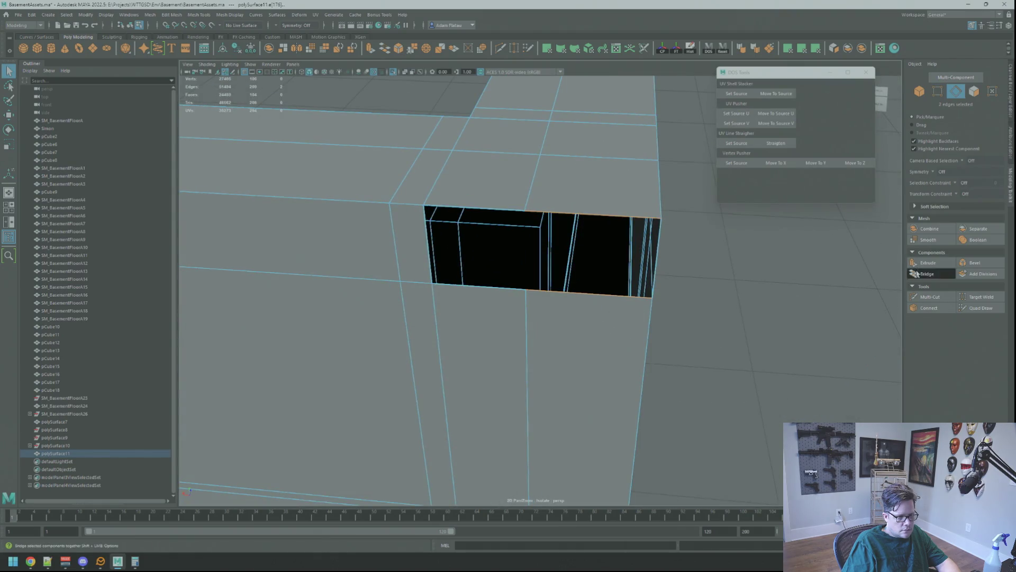